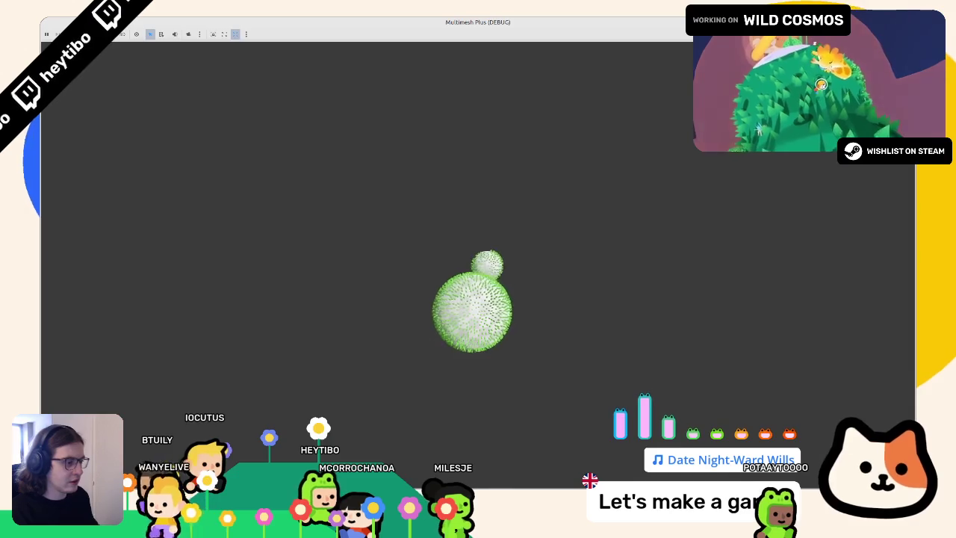
Step: Select grass.tres, reset its Albedo Color to white and enable Vertex Color > Use as Albedo
key(F8)
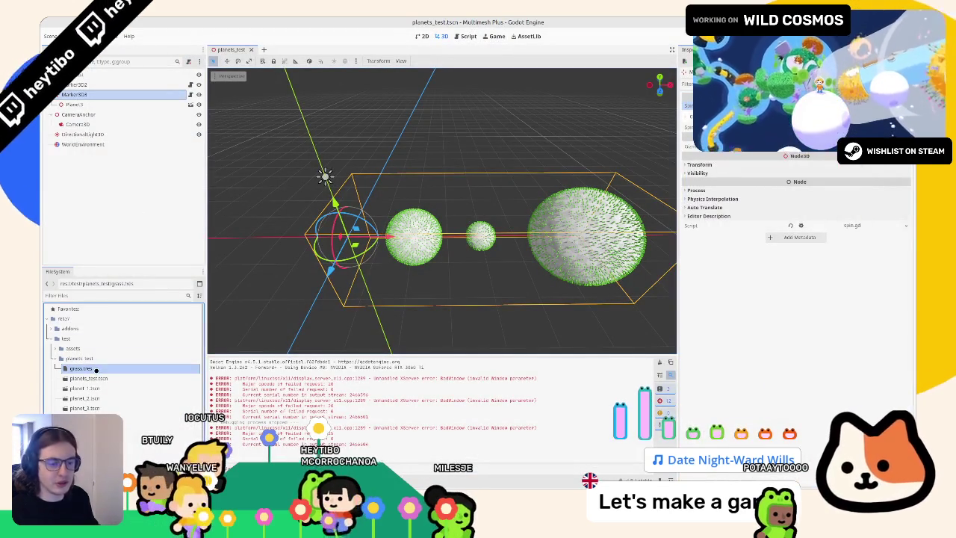
click(96, 369)
click(790, 376)
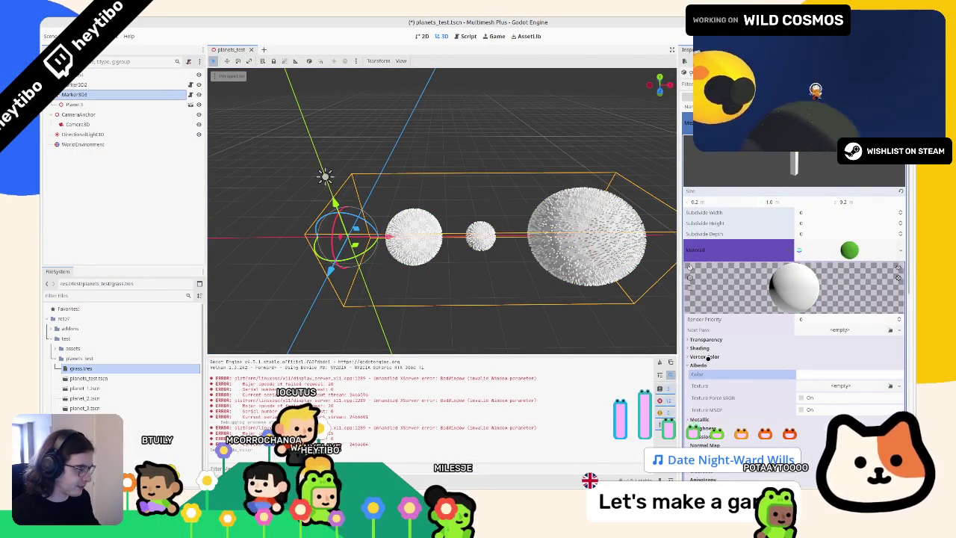
click(832, 366)
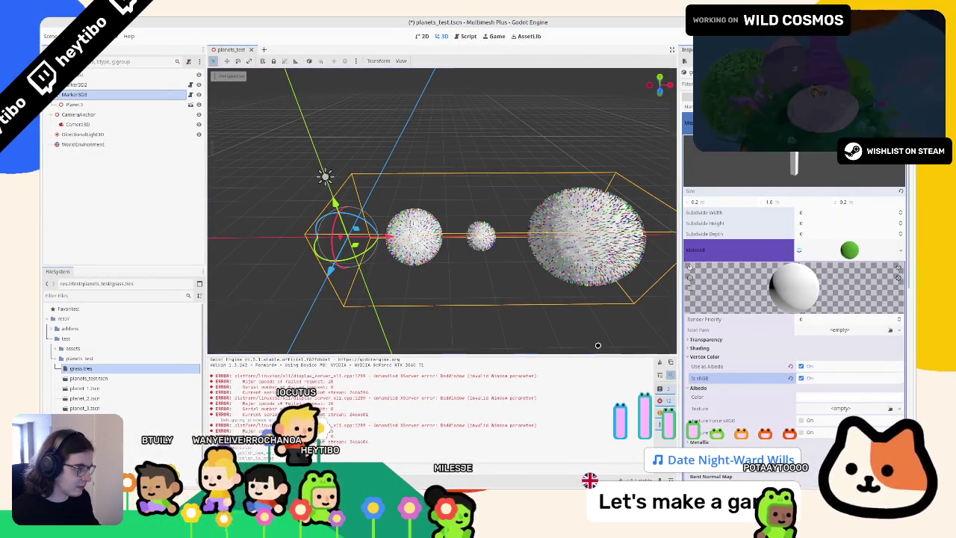
Step: Test-run the project full-screen to check the vertex-coloured grass, then stop it
key(F5)
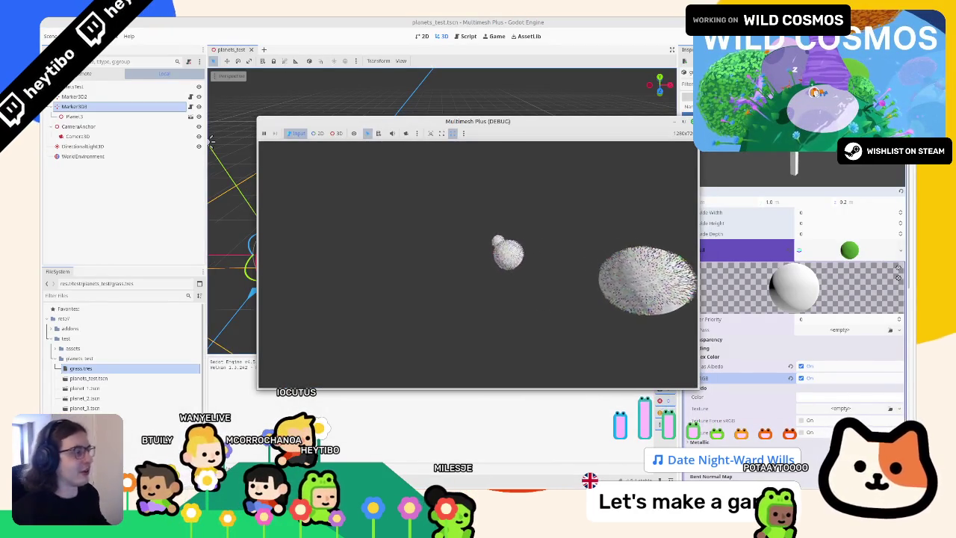
key(super+Up)
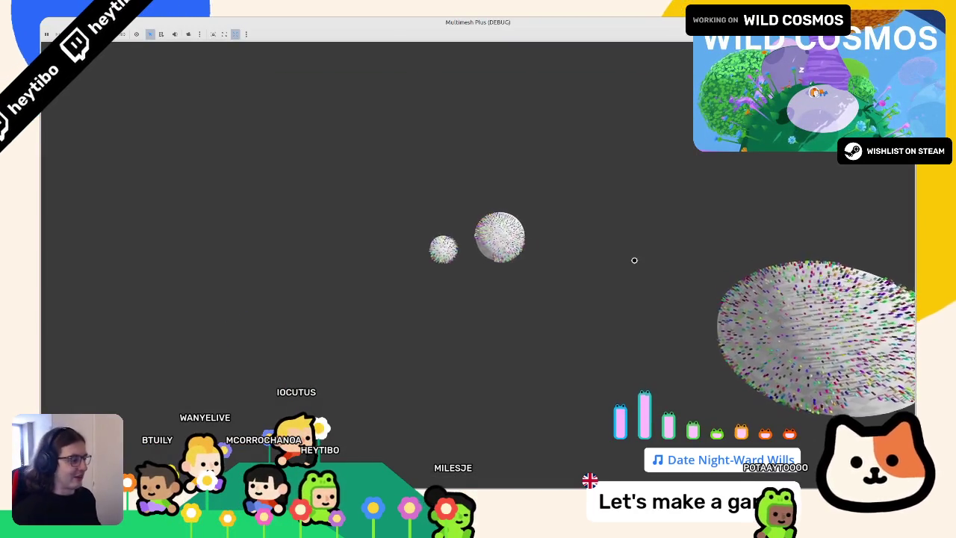
key(F8)
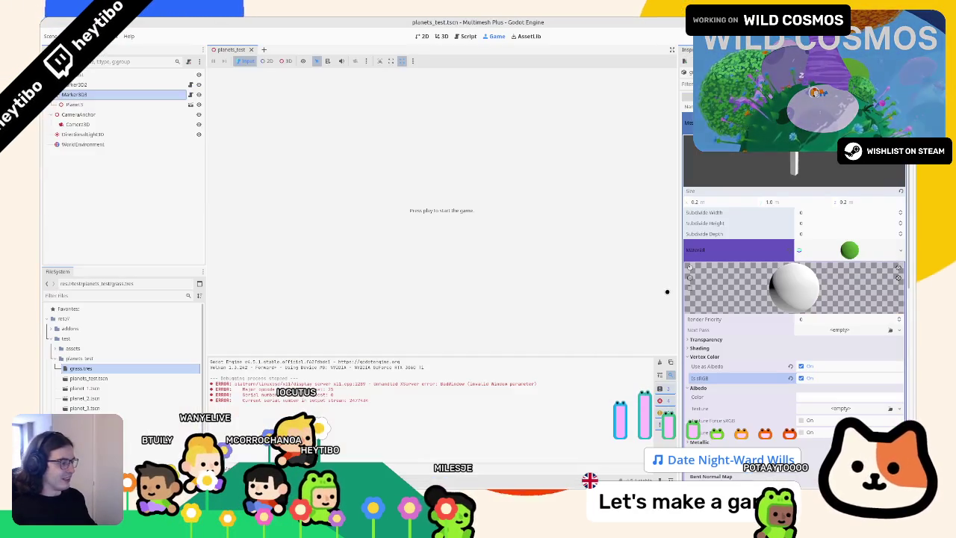
Step: Set the grass mesh Size to 0.4 × 2.0 × 0.4 m
click(442, 36)
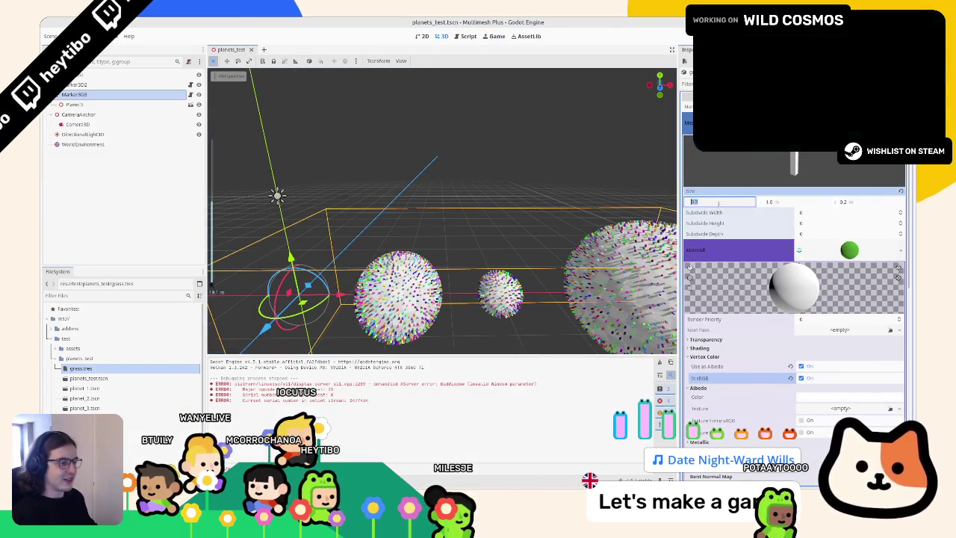
text(0.4)
key(Return)
text(0.4)
key(Return)
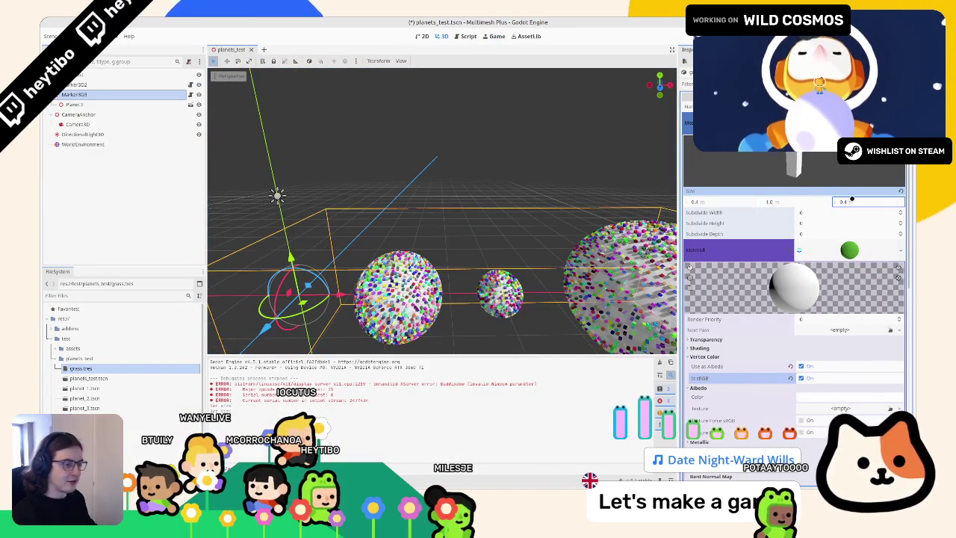
key(Return)
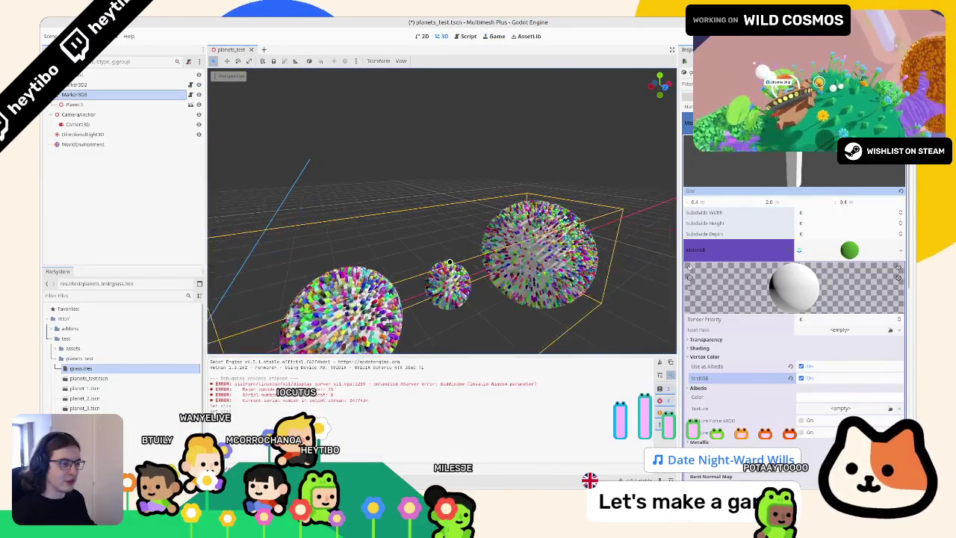
Step: Run the scene full-screen to check the taller grass blades, then stop it
key(F6)
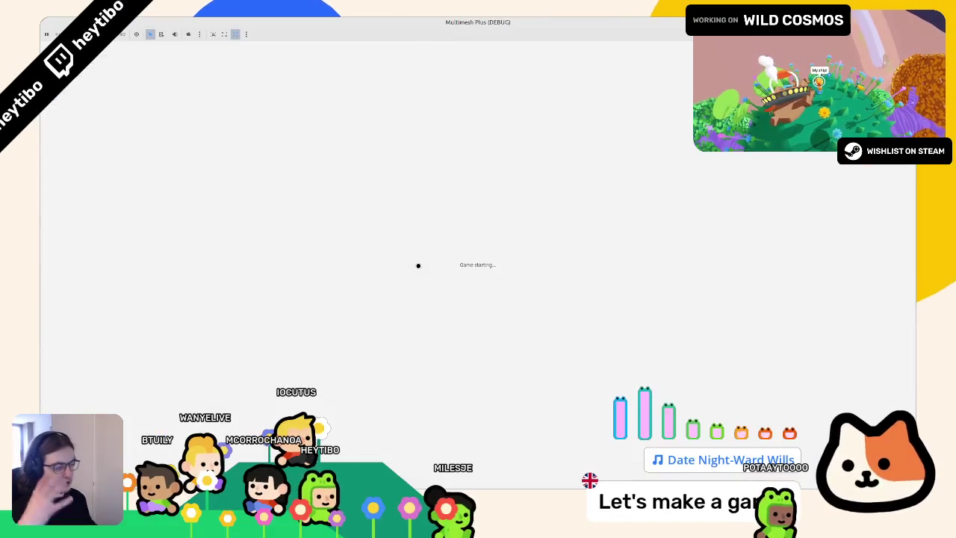
click(680, 125)
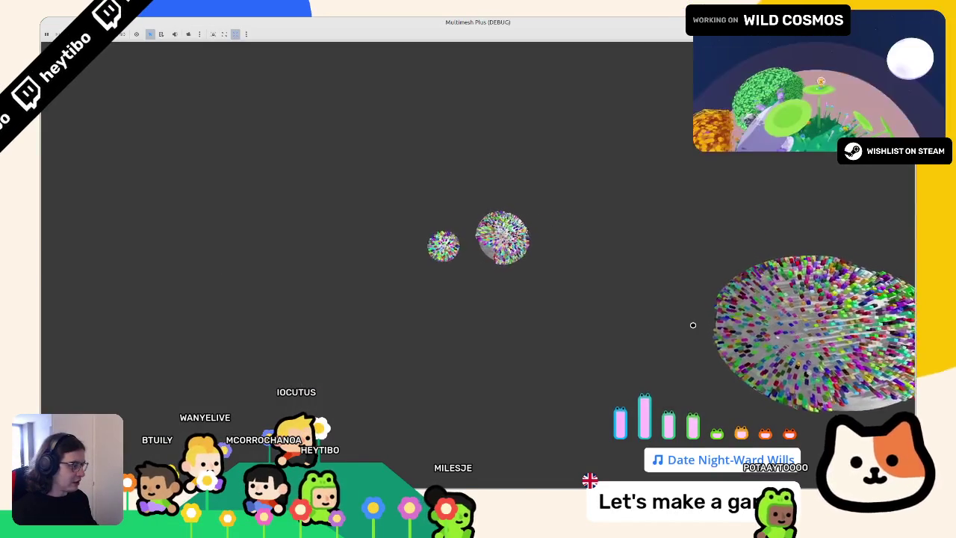
key(F8)
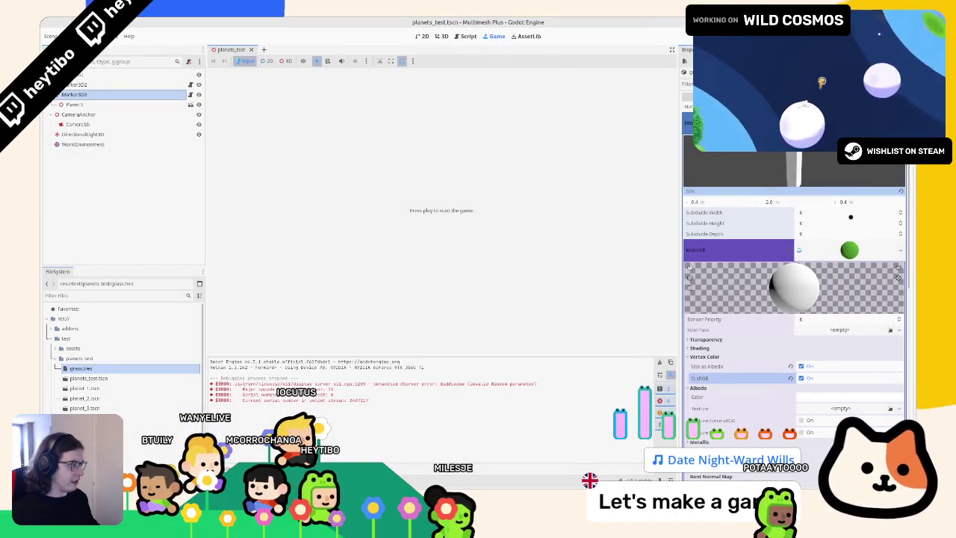
click(465, 36)
Step: Add a trial MeshInstance3D node, frame it, then delete it again
click(441, 36)
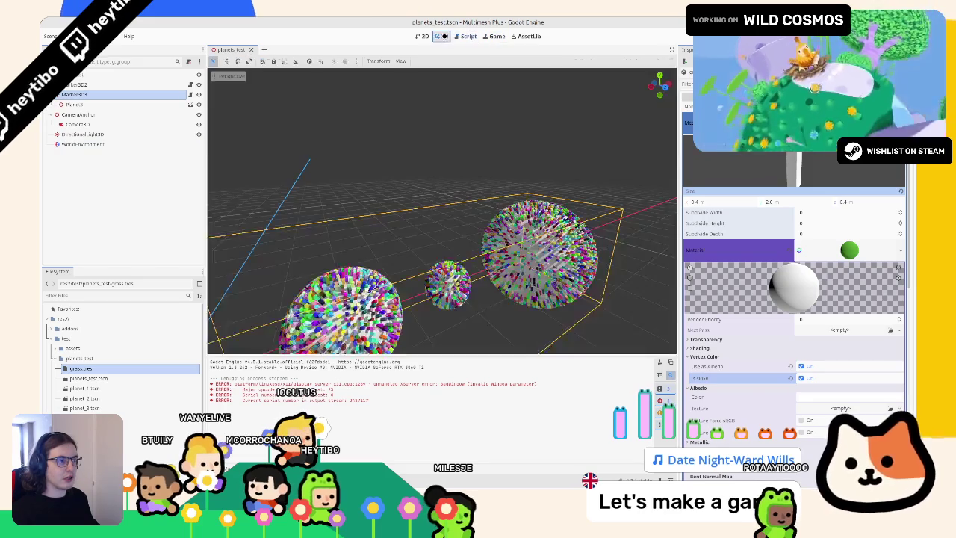
key(ctrl+a)
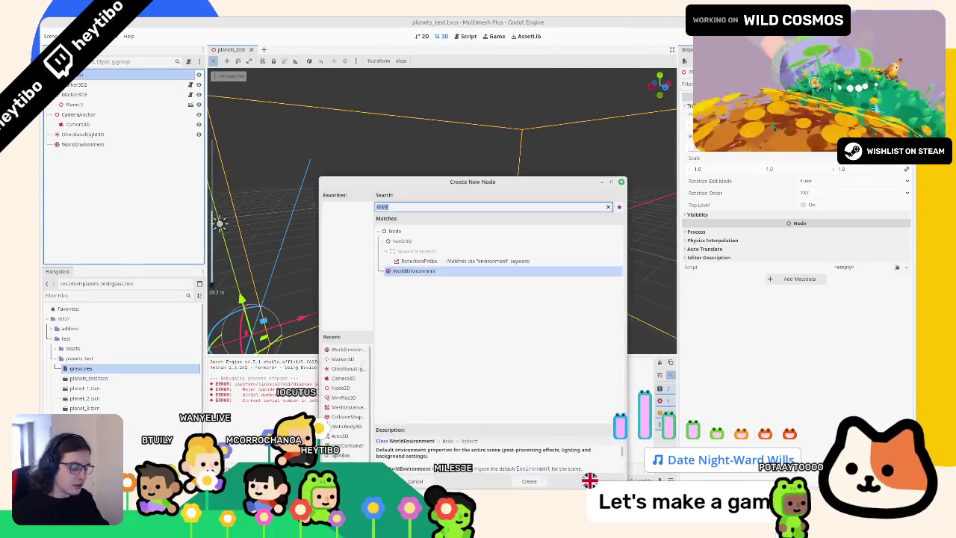
double_click(546, 281)
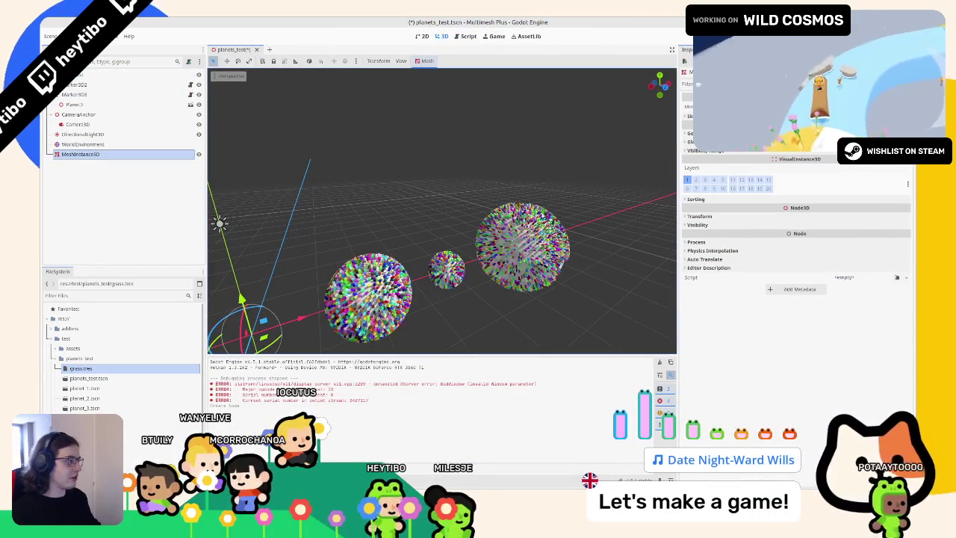
click(881, 106)
click(880, 213)
key(f)
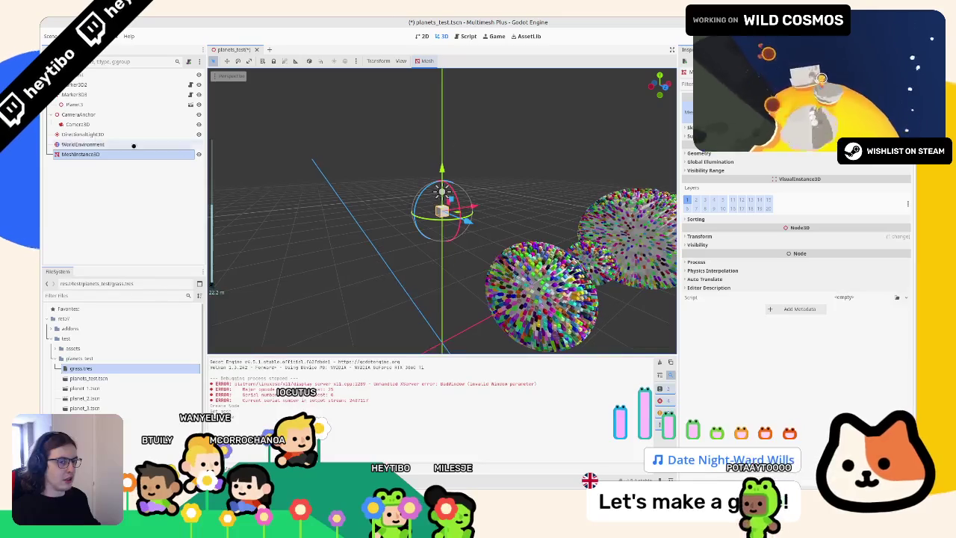
key(Delete)
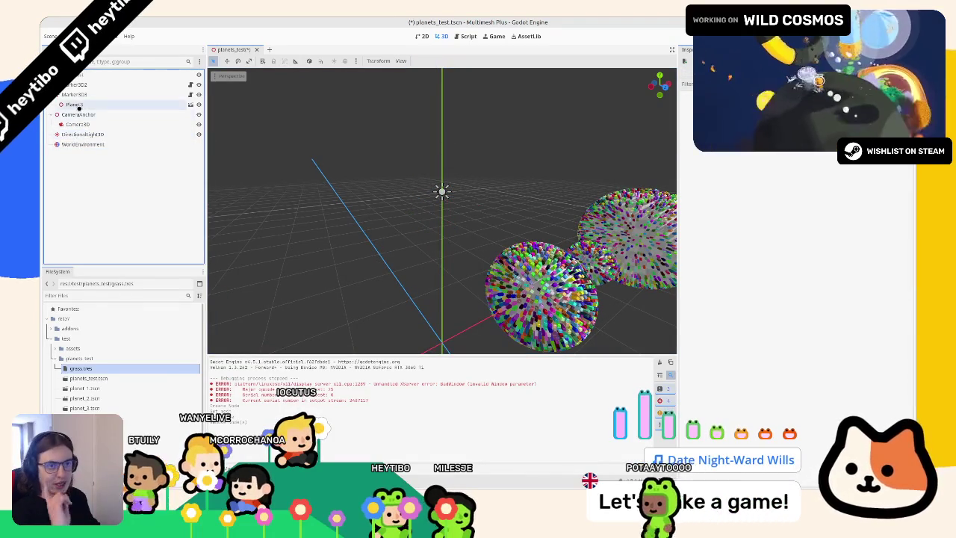
Step: Select Planet3, open the grass material and set Distance Fade Mode to PixelAlpha
click(74, 104)
click(75, 368)
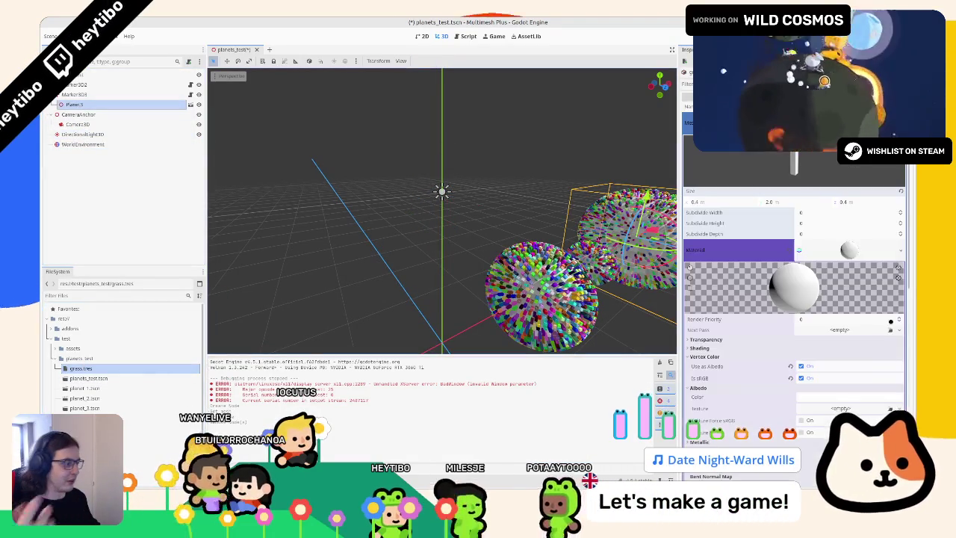
scroll(791, 299, down, 5)
click(710, 386)
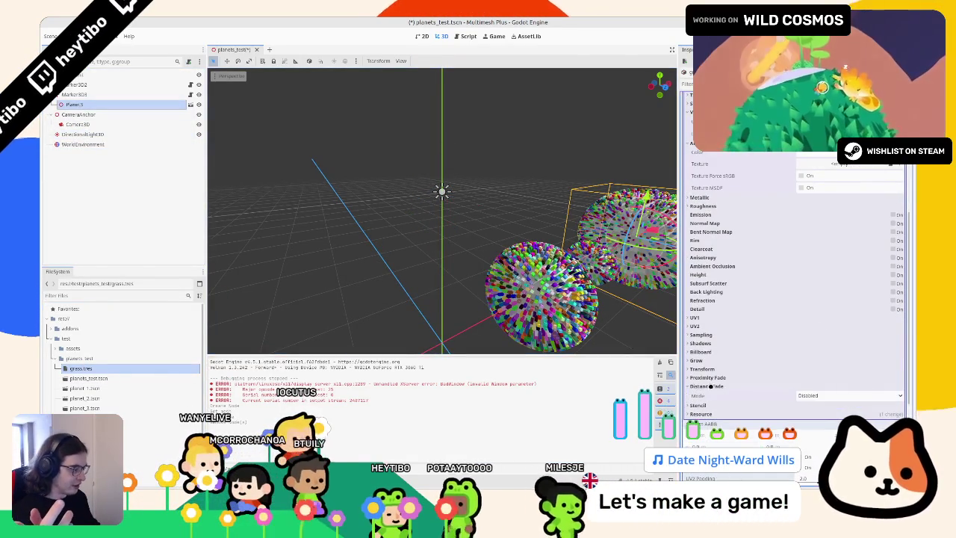
click(850, 395)
click(820, 405)
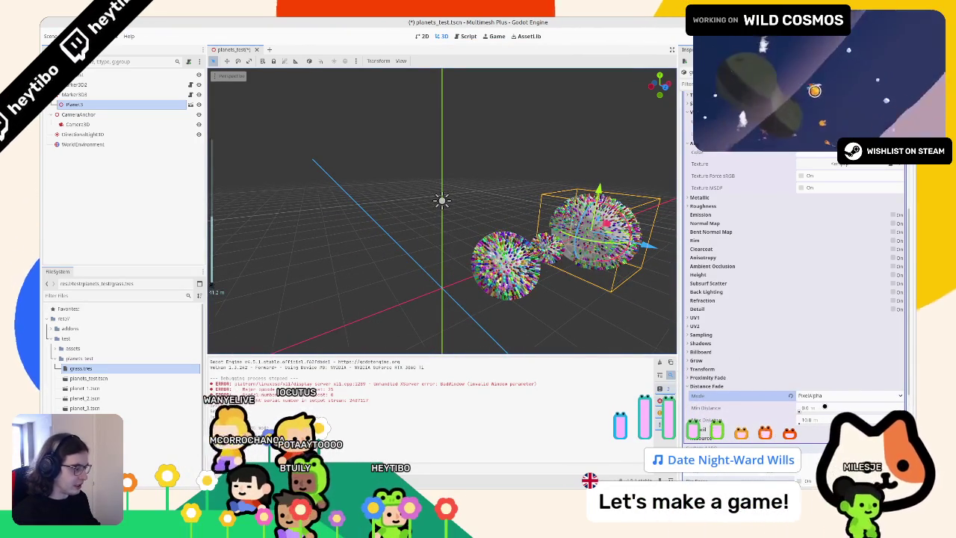
Step: Set fade Min Distance 100 m and Max Distance 80 m, then test-run the scene
click(811, 419)
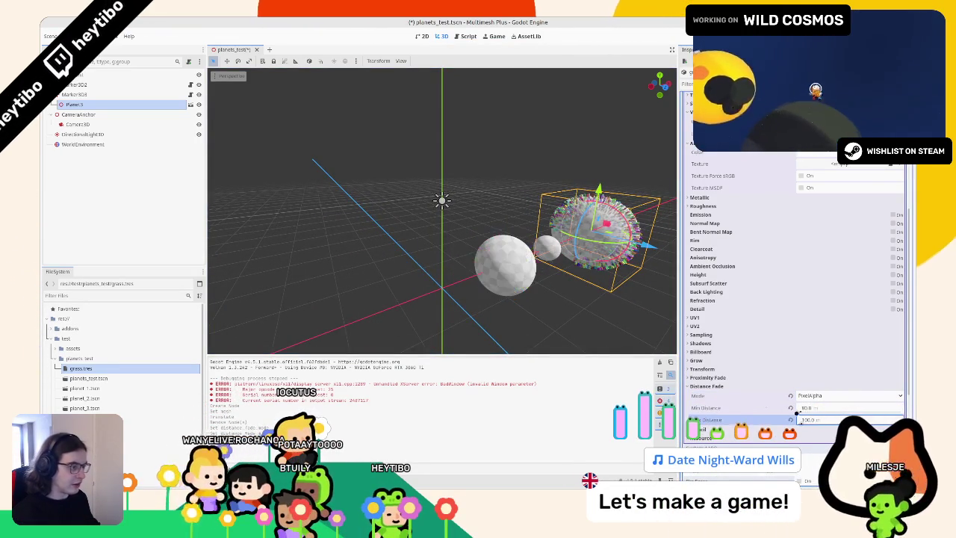
mouse_move(594, 311)
mouse_down()
mouse_move(510, 296)
mouse_move(508, 305)
mouse_up()
click(829, 408)
text(1)
text(80)
key(Return)
key(F6)
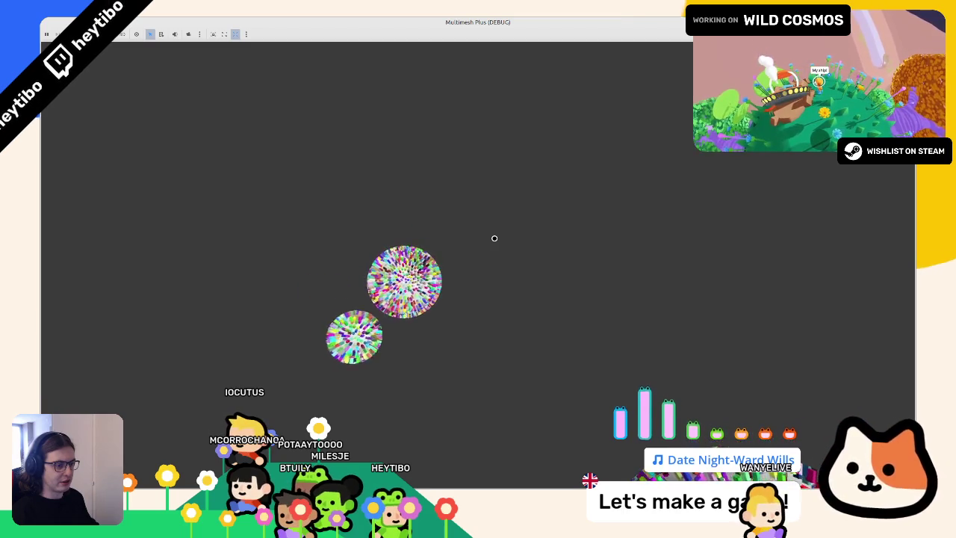
key(F8)
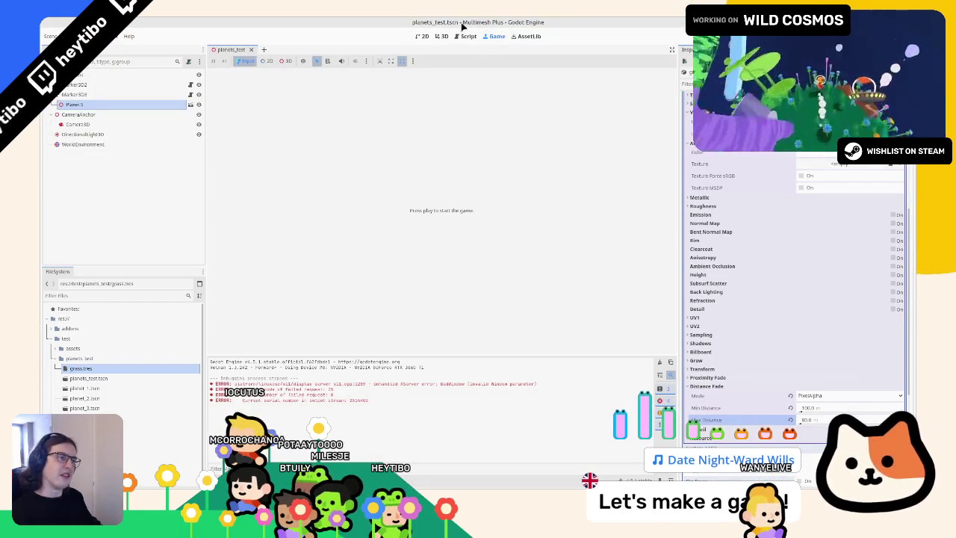
Step: Browse mm_plus_editor.gd, mm_group.gd, mm_plus_data.gd and mm_grid.gd, closing two scripts
click(446, 35)
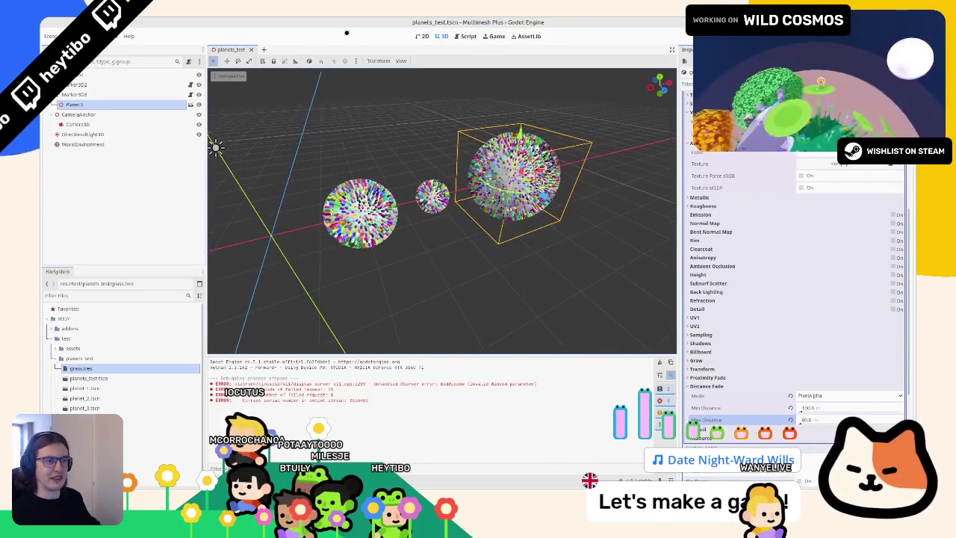
click(459, 35)
click(255, 115)
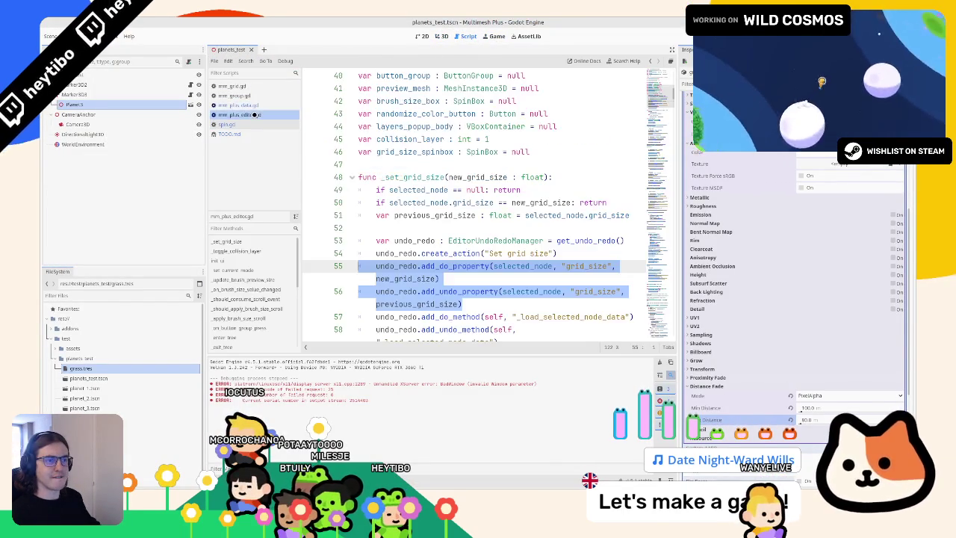
click(263, 96)
click(241, 105)
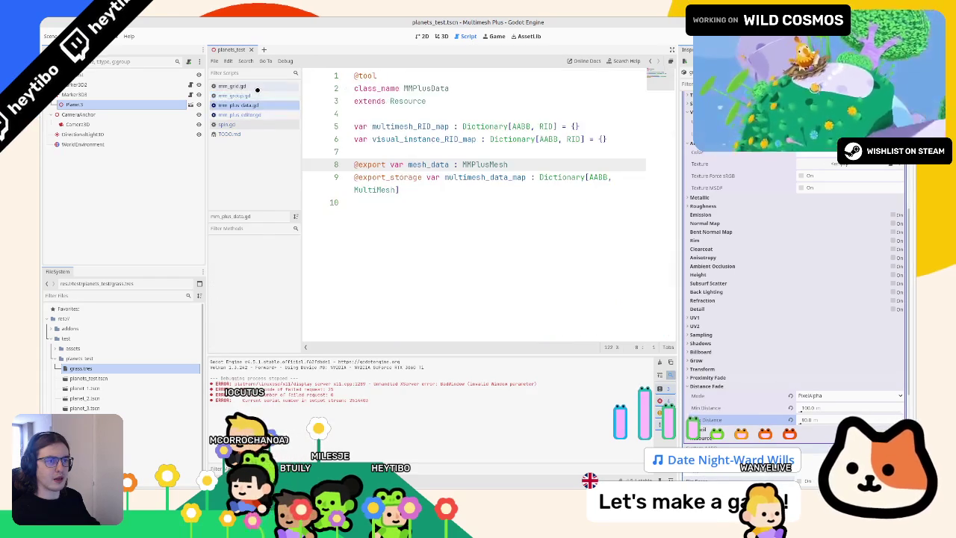
click(239, 95)
click(248, 114)
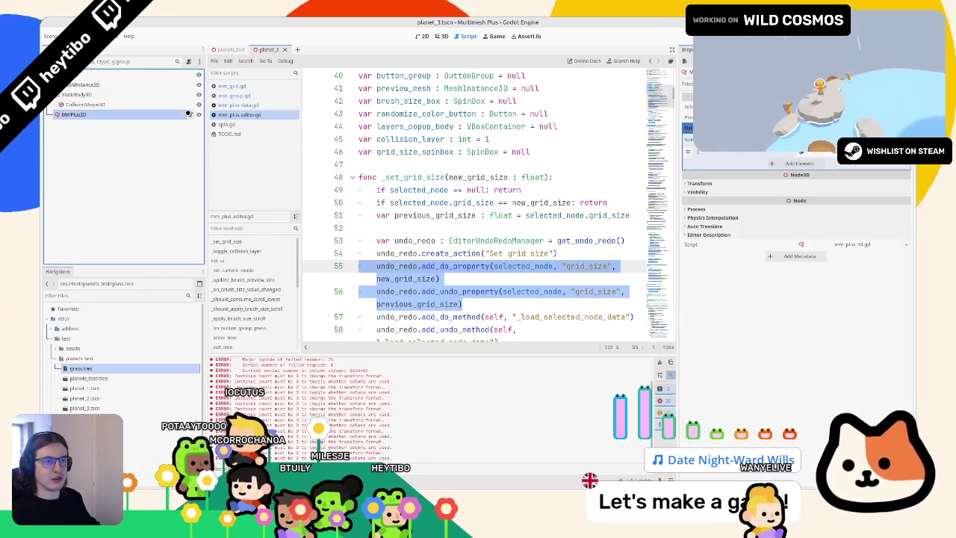
click(232, 86)
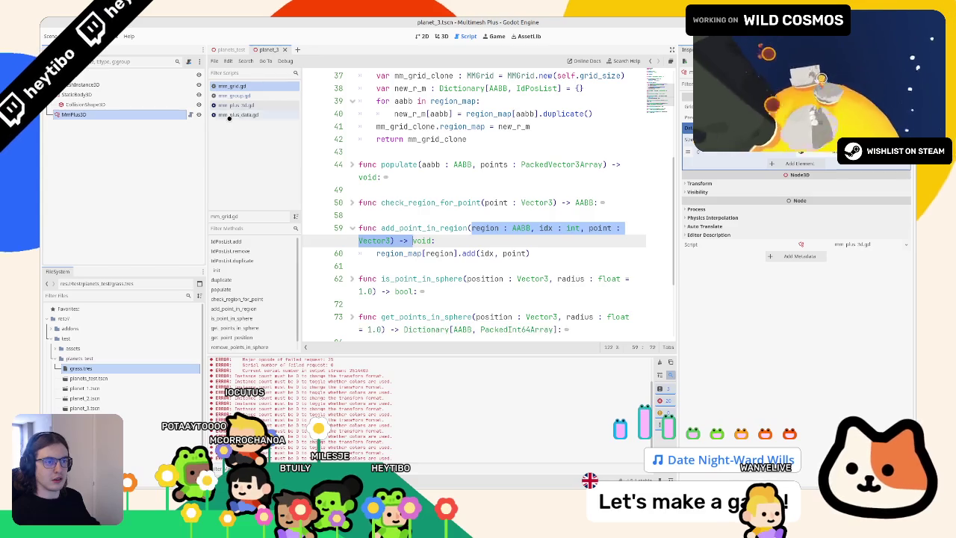
middle_click(230, 115)
middle_click(239, 86)
middle_click(239, 86)
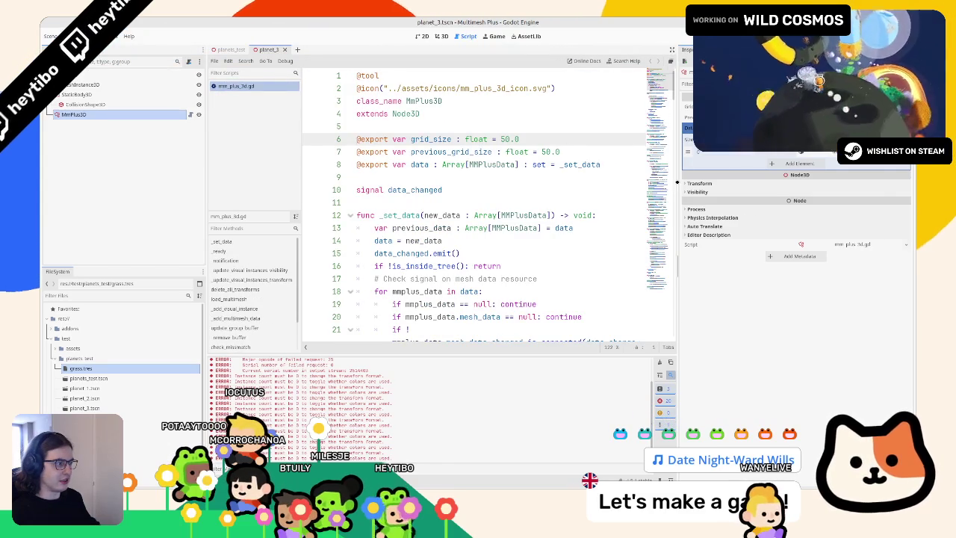
Step: Open the docs for instance_geometry_set_visibility_range from mm_plus_3d.gd, then return to 3D
drag(678, 182, 839, 181)
scroll(485, 209, down, 15)
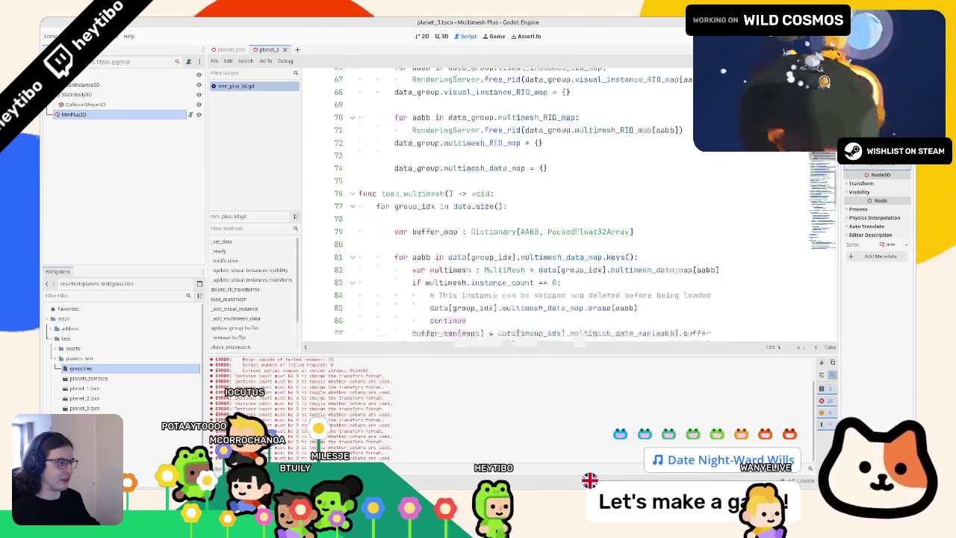
scroll(568, 210, down, 6)
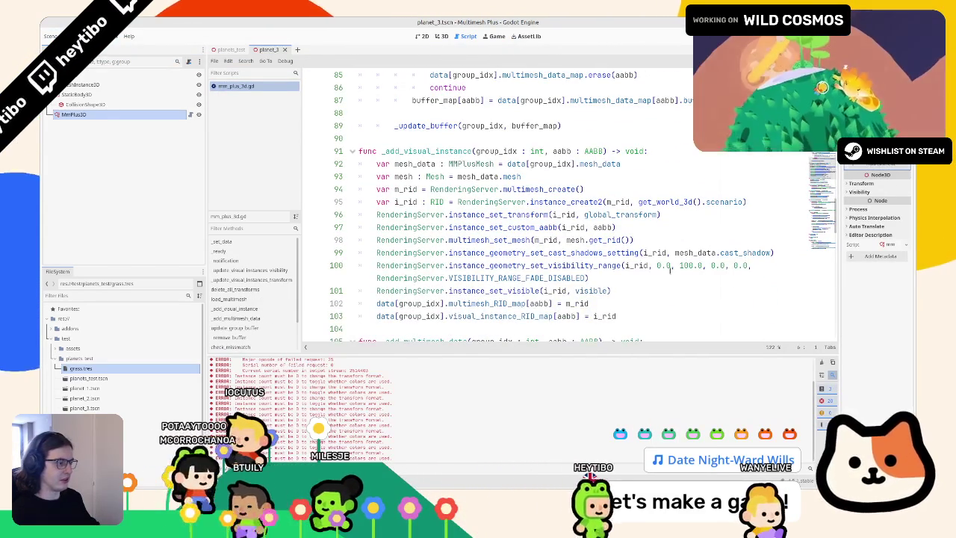
ctrl+click(526, 265)
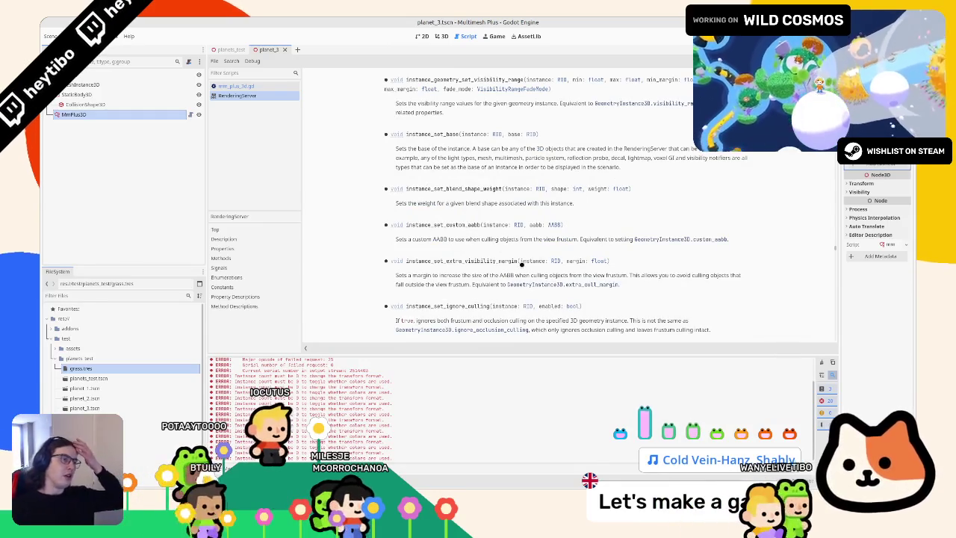
key(ctrl+F2)
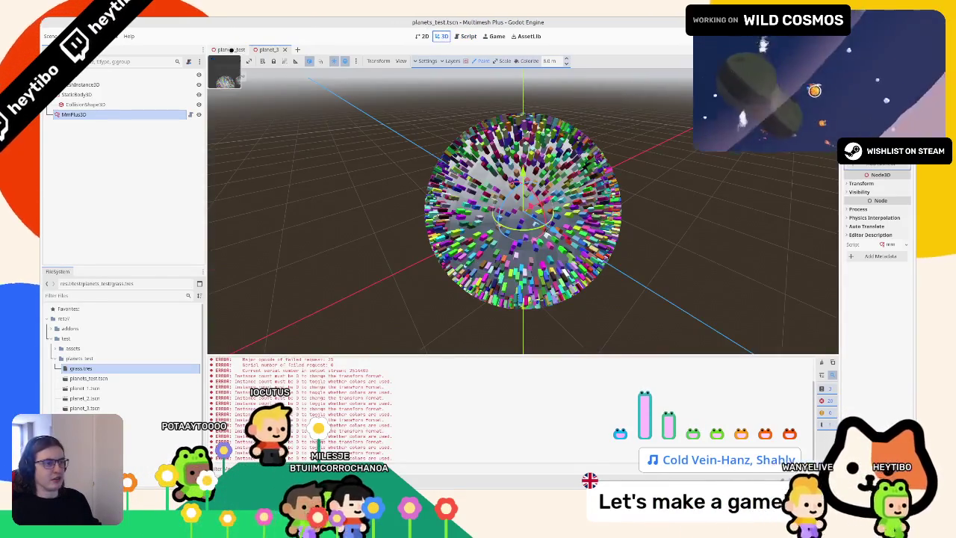
Step: In planets_test, widen the Inspector, select grass.tres and open its Material property menu
click(232, 49)
drag(441, 184, 441, 238)
click(82, 369)
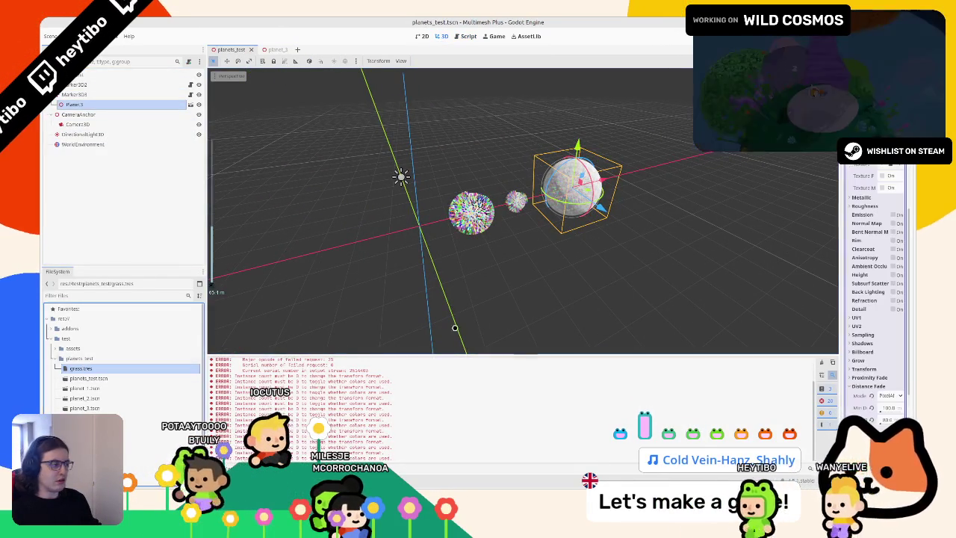
drag(840, 254, 627, 254)
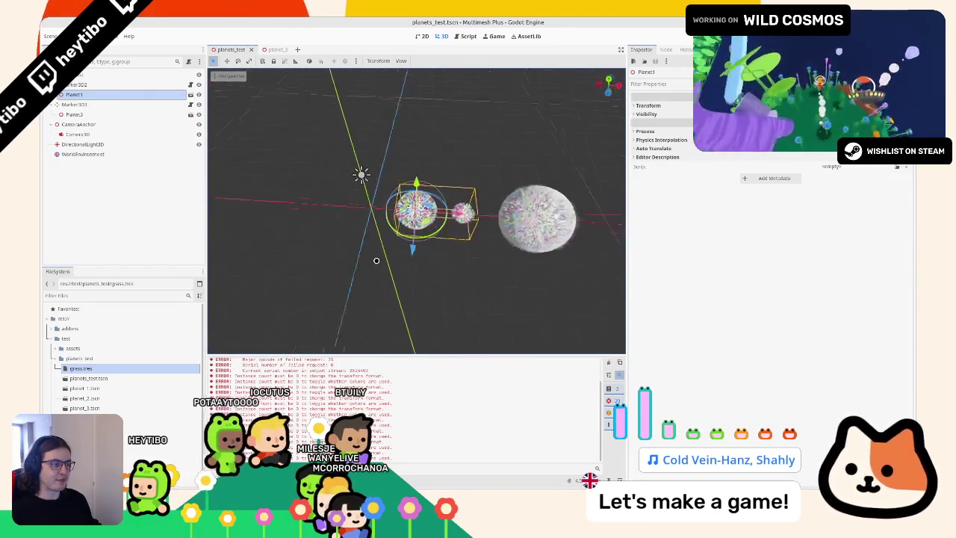
scroll(389, 261, up, 2)
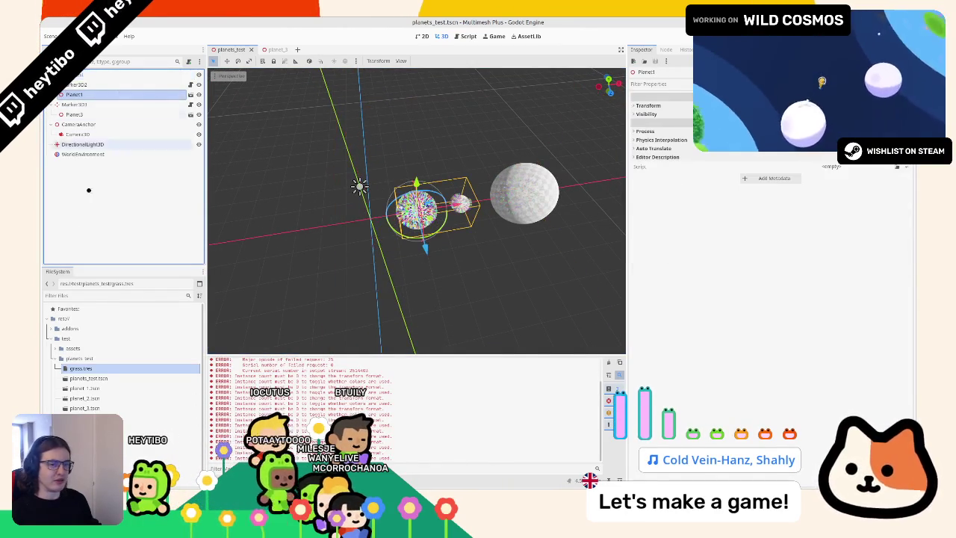
click(105, 369)
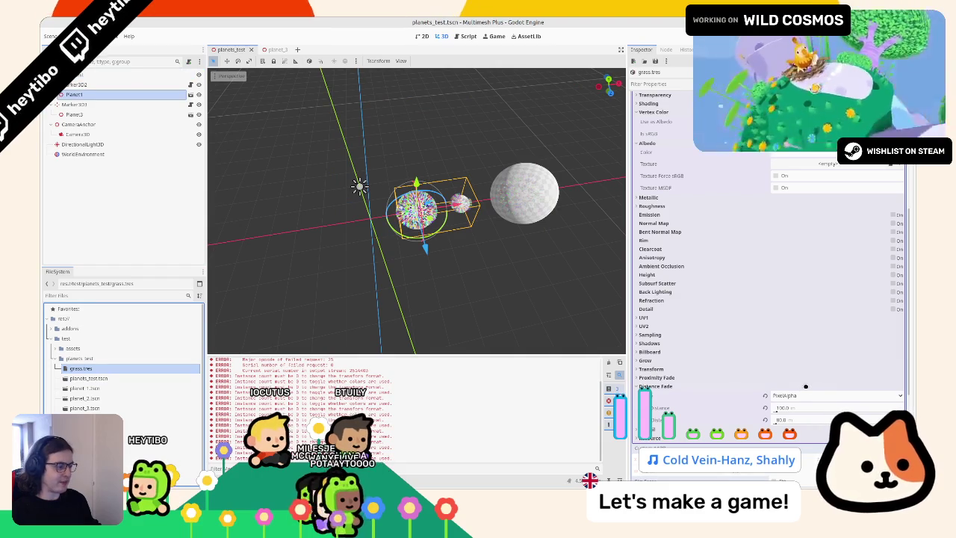
scroll(737, 379, up, 5)
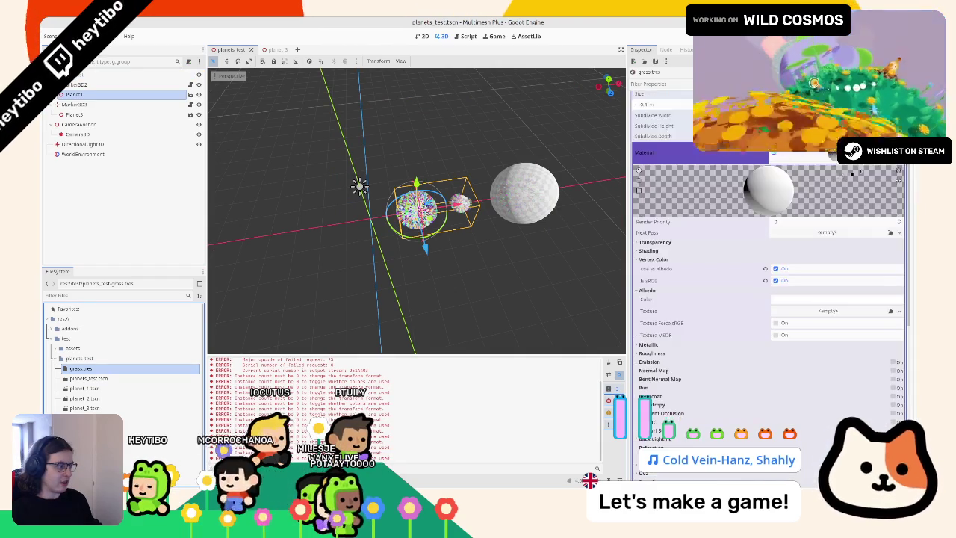
click(902, 201)
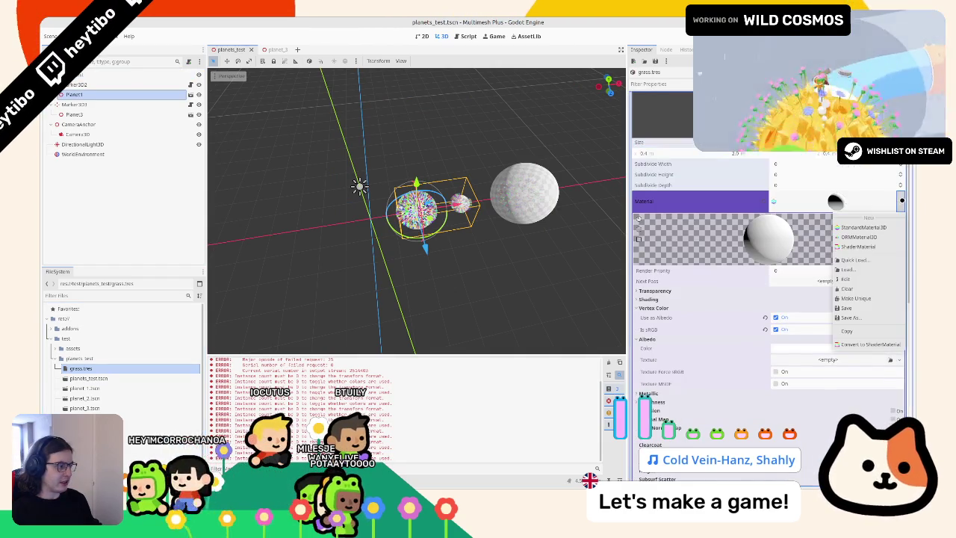
Step: Convert the grass material to a ShaderMaterial and open its code in an enlarged editor
click(861, 344)
click(831, 271)
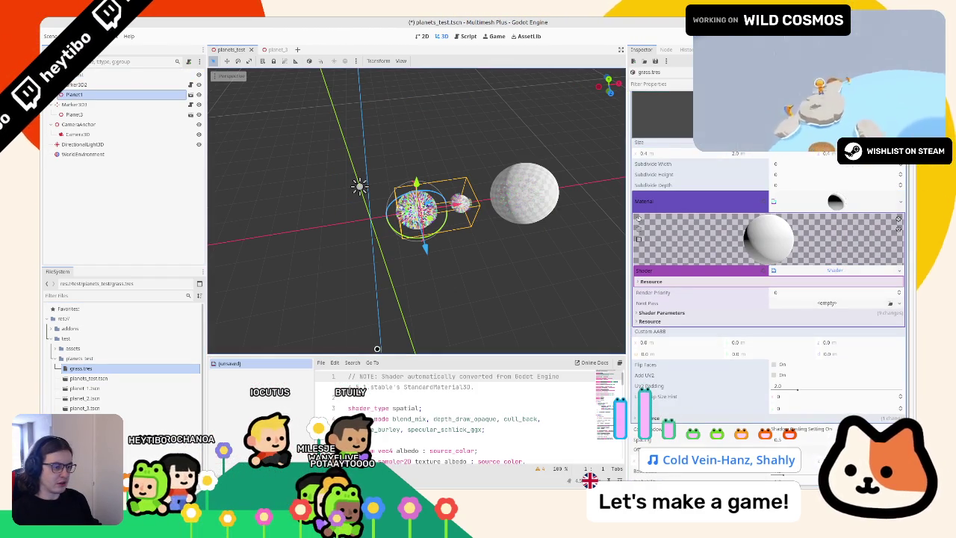
drag(377, 354, 377, 265)
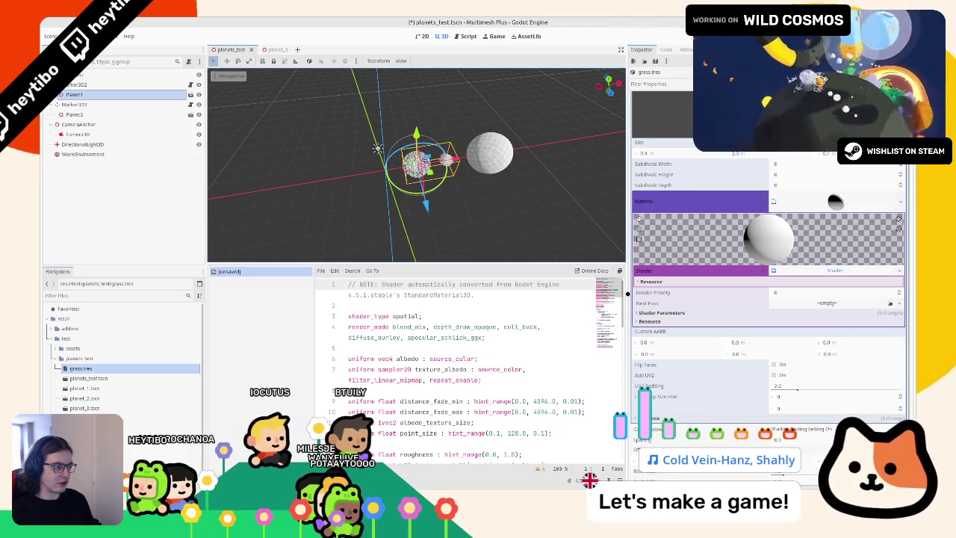
drag(627, 293, 678, 293)
scroll(646, 444, down, 15)
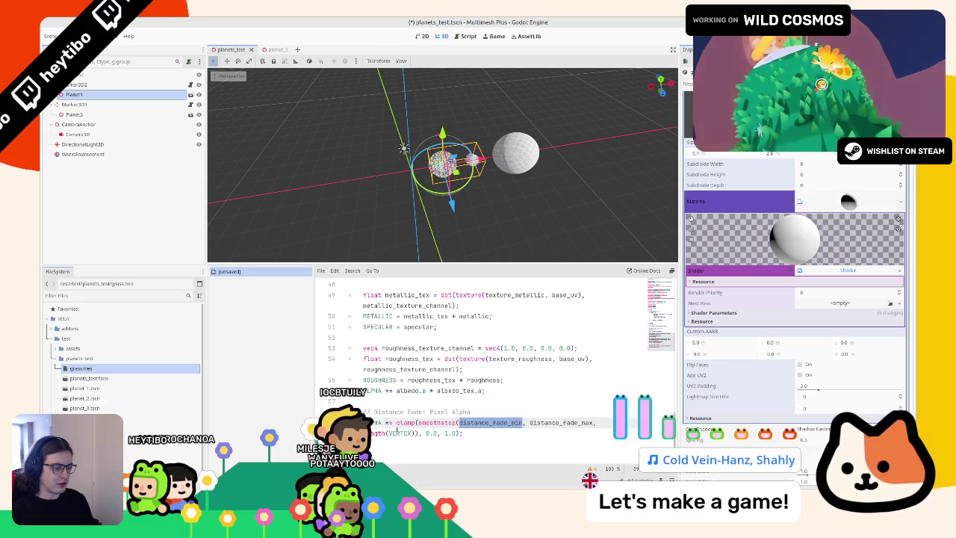
scroll(400, 416, up, 4)
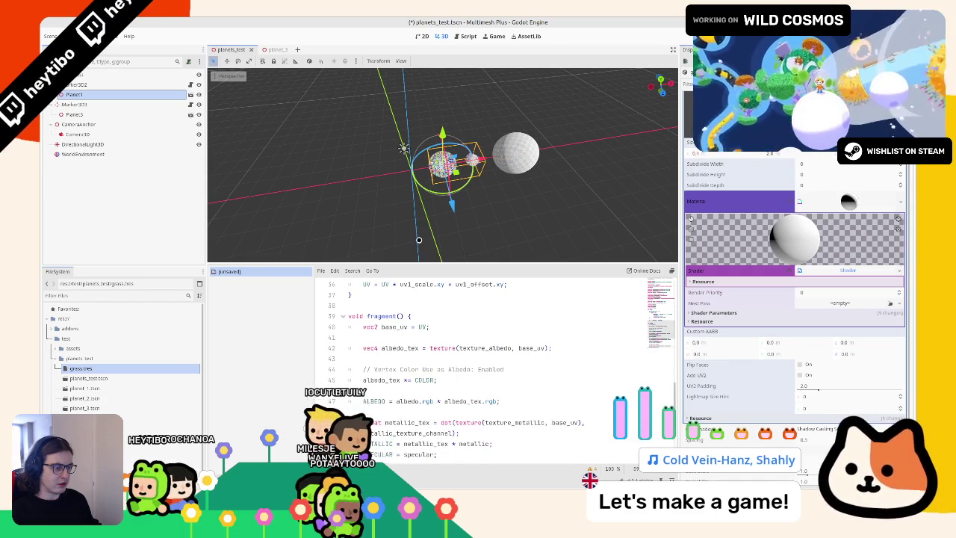
scroll(401, 327, up, 4)
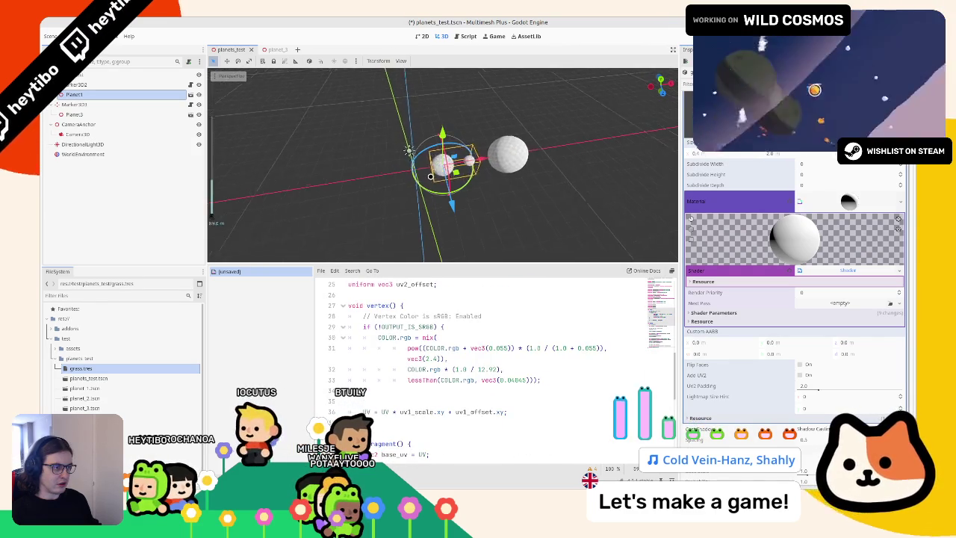
scroll(446, 384, down, 7)
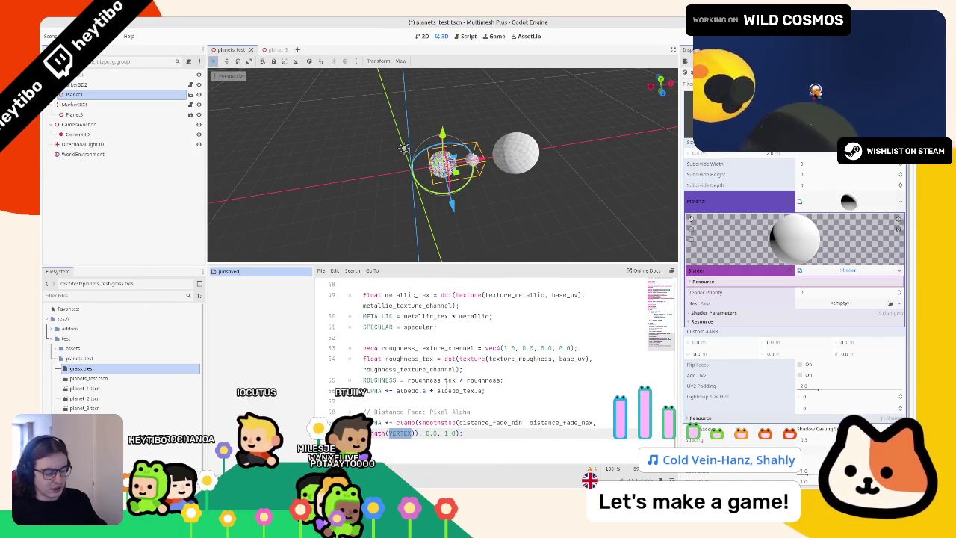
Step: Try NODE_POSITION_WORLD and NODE_POSITION_VIEW in the distance-fade line, saving and checking the viewport
text(NODEPO)
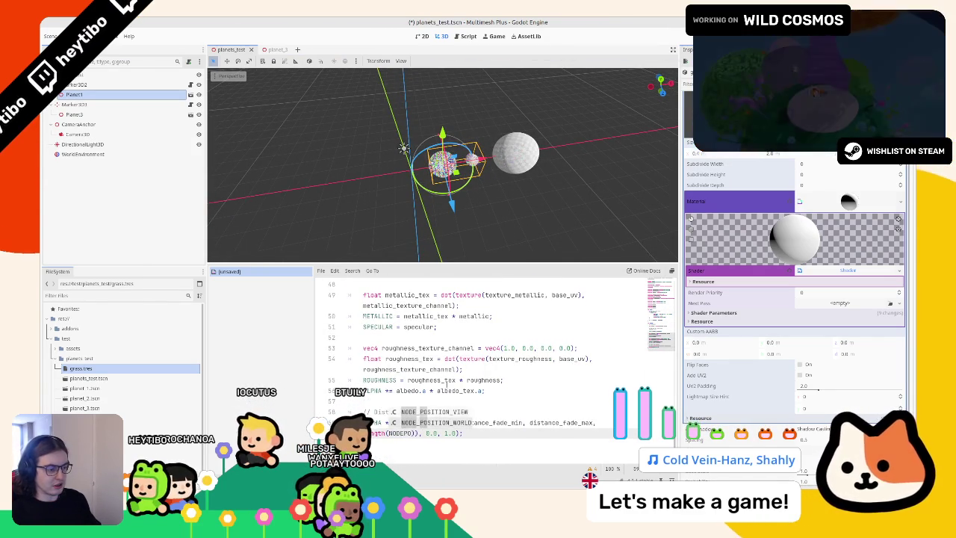
key(Down)
key(Return)
key(ctrl+s)
drag(463, 203, 374, 182)
key(ctrl+z)
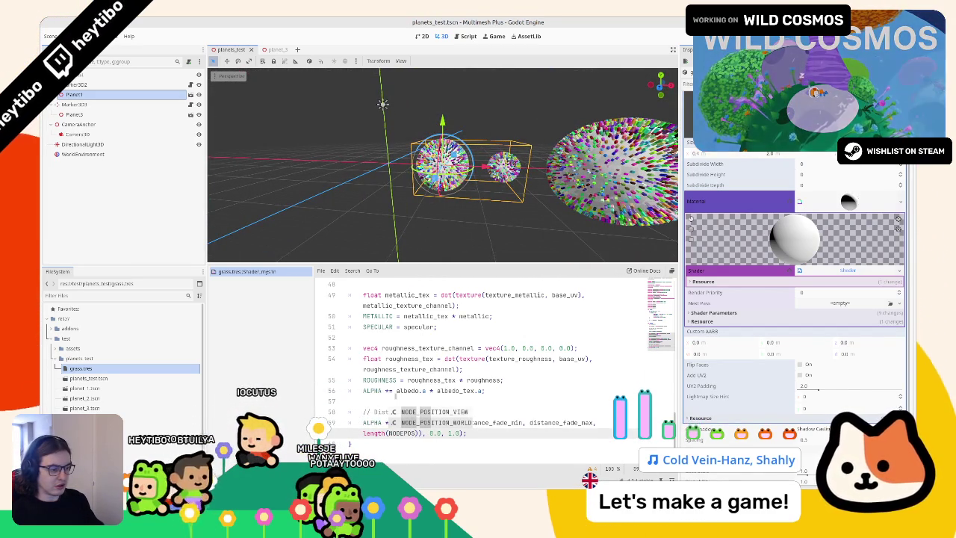
key(Return)
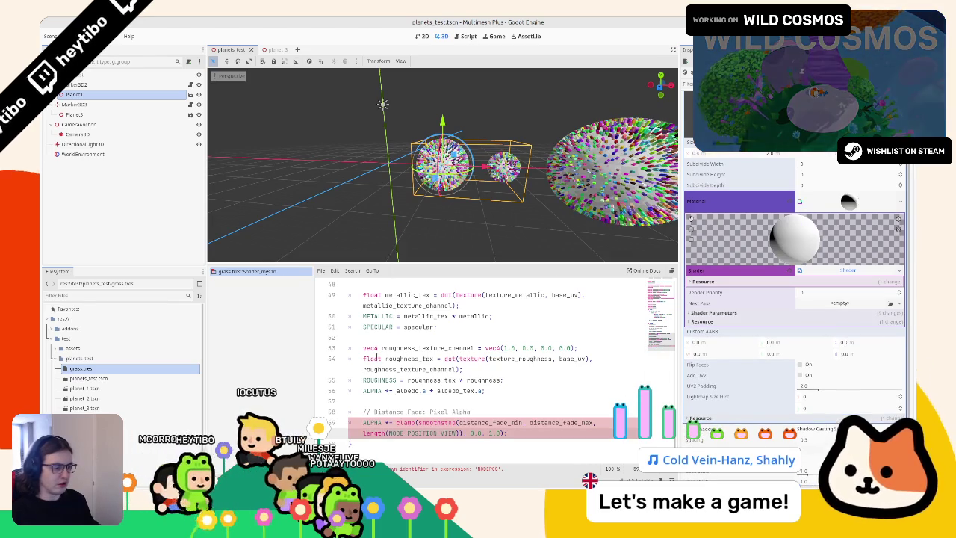
drag(373, 181, 356, 178)
mouse_move(407, 241)
mouse_down()
mouse_move(390, 112)
mouse_move(386, 132)
mouse_move(338, 132)
mouse_move(304, 113)
mouse_move(360, 139)
mouse_up()
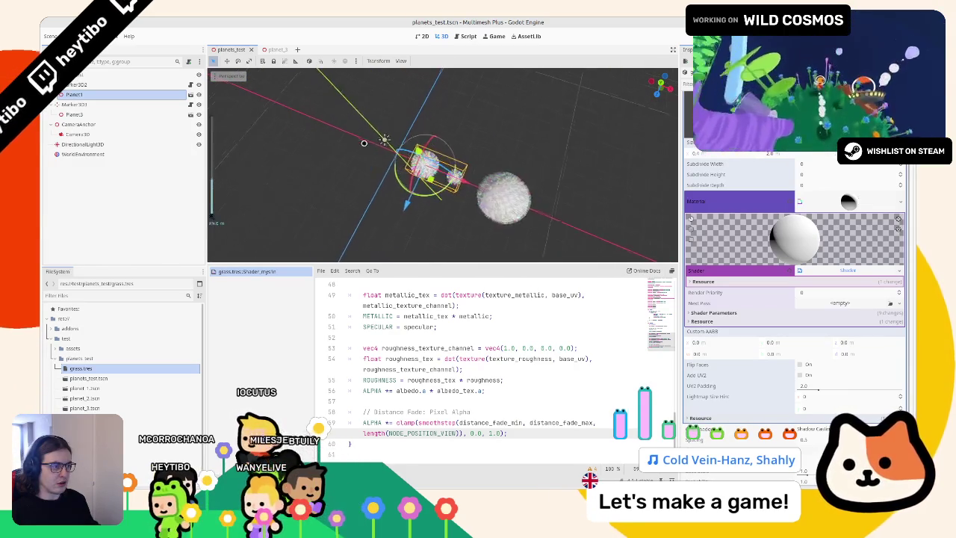
Step: Settle the fade line on length(CAMERA_POSITION_WORLD - NODE_POSITION_WORLD) and check the planets
key(ctrl+BackSpace)
text(NODEPOS)
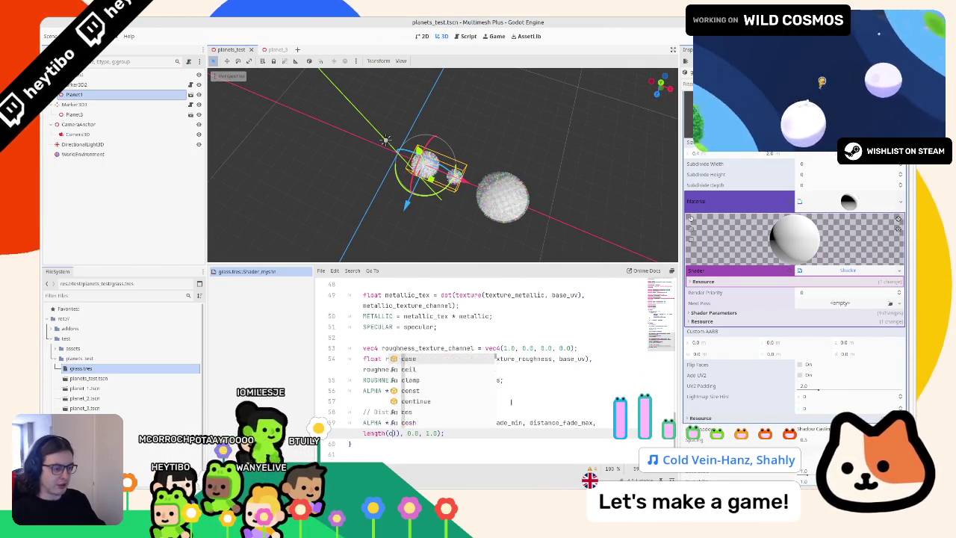
text(a)
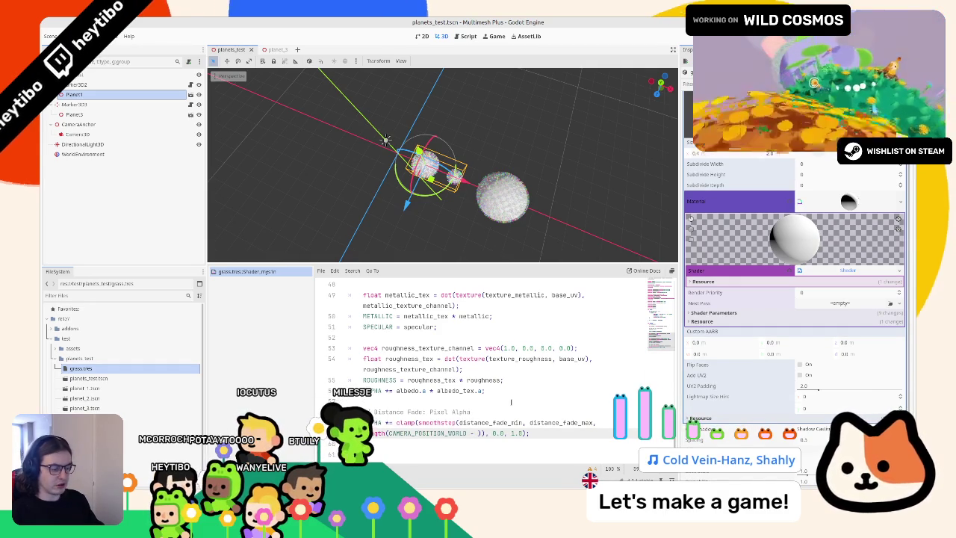
text(odep)
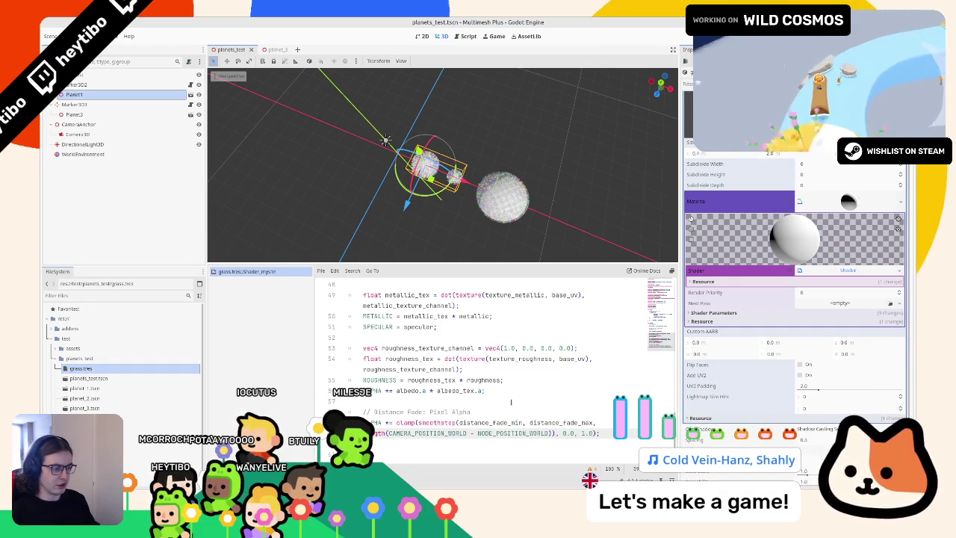
key(Down)
key(Return)
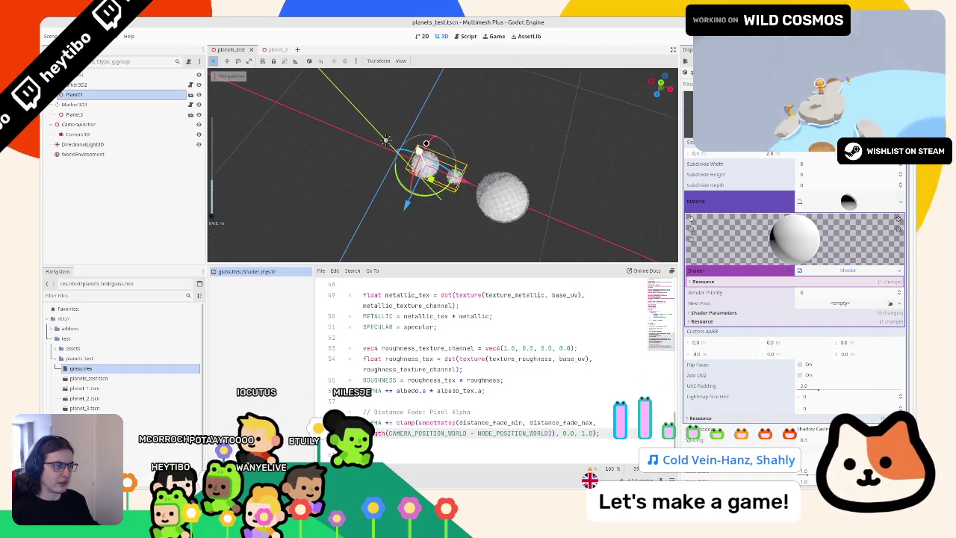
mouse_move(450, 147)
mouse_down()
mouse_move(486, 103)
mouse_move(472, 119)
mouse_move(473, 137)
mouse_up()
scroll(746, 354, down, 3)
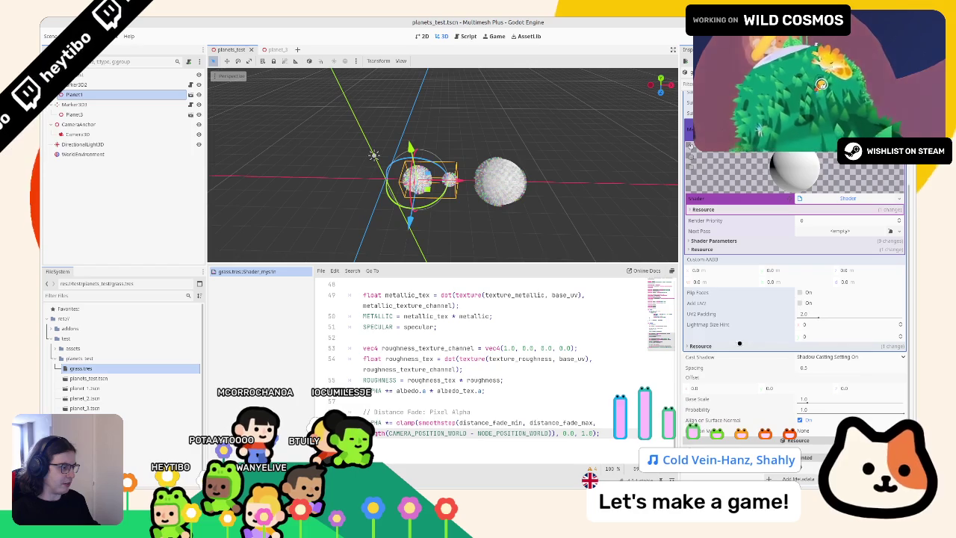
click(726, 241)
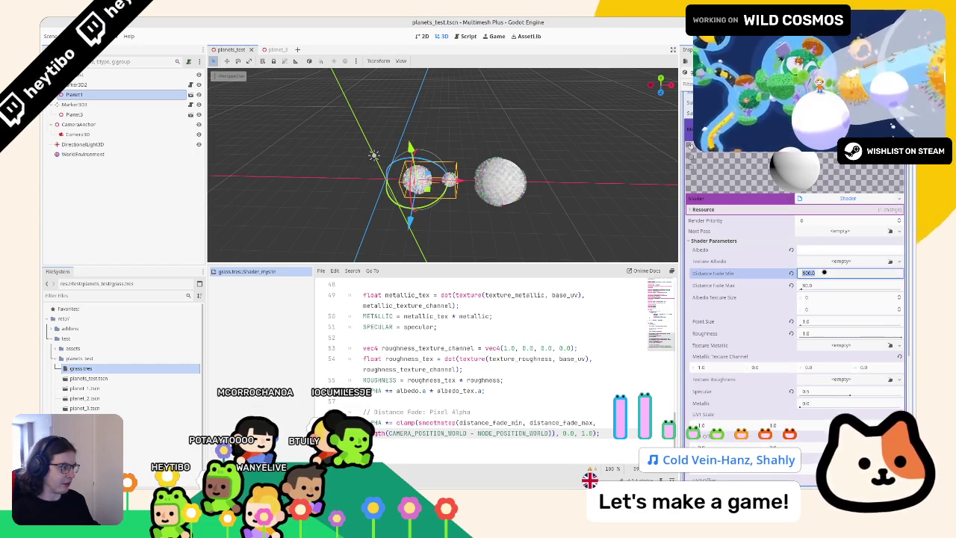
Step: Set shader parameters Distance Fade Min to 30 and Distance Fade Max to 70, then save
text(50)
key(Tab)
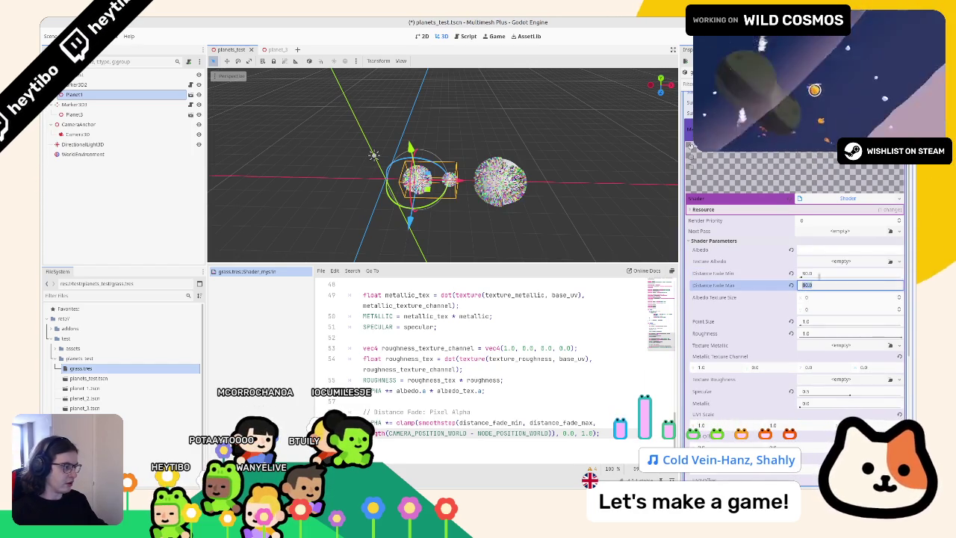
key(Tab)
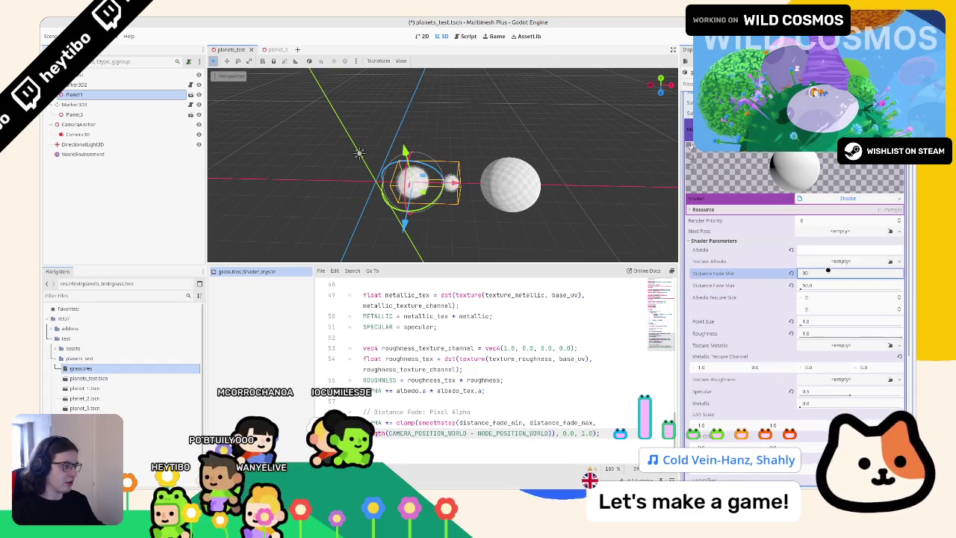
key(Return)
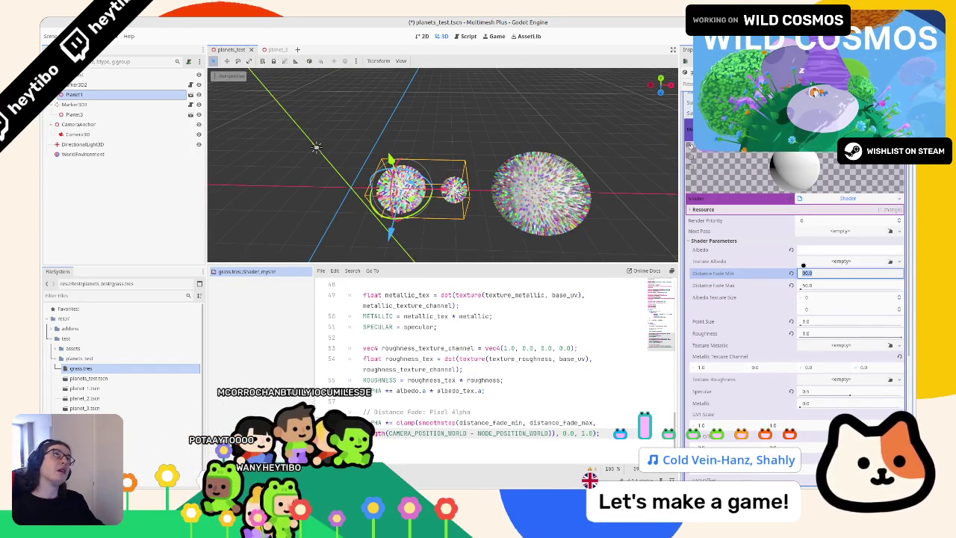
key(Tab)
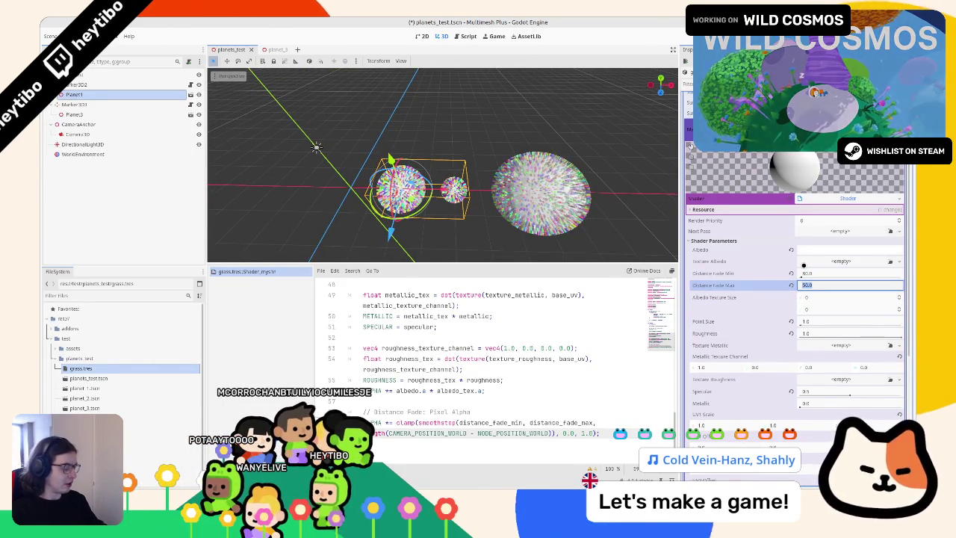
text(70)
key(Tab)
scroll(485, 161, down, 3)
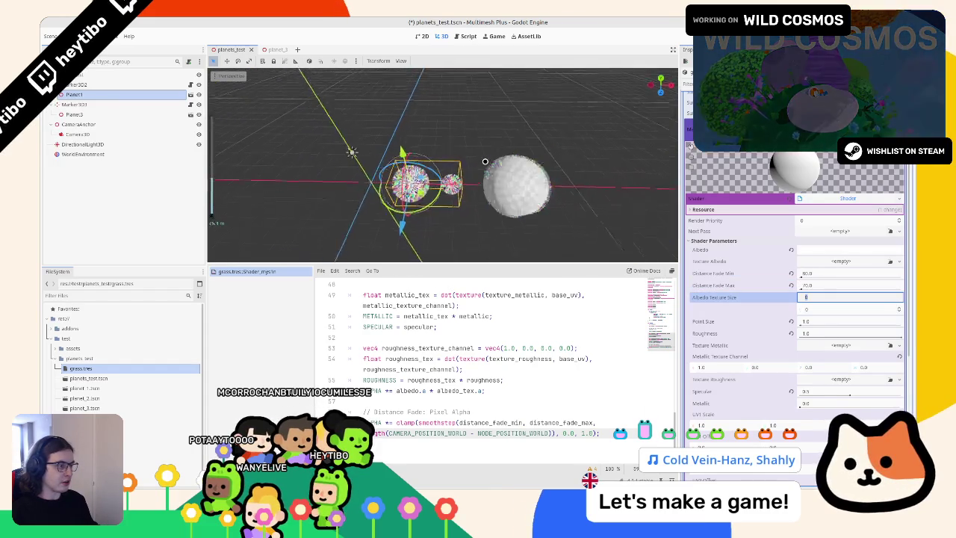
scroll(485, 161, up, 1)
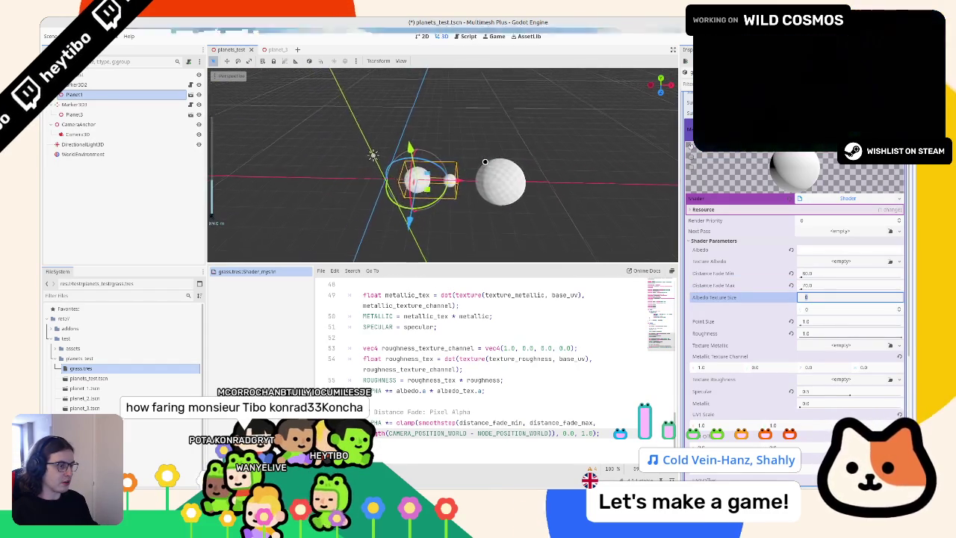
scroll(485, 161, up, 5)
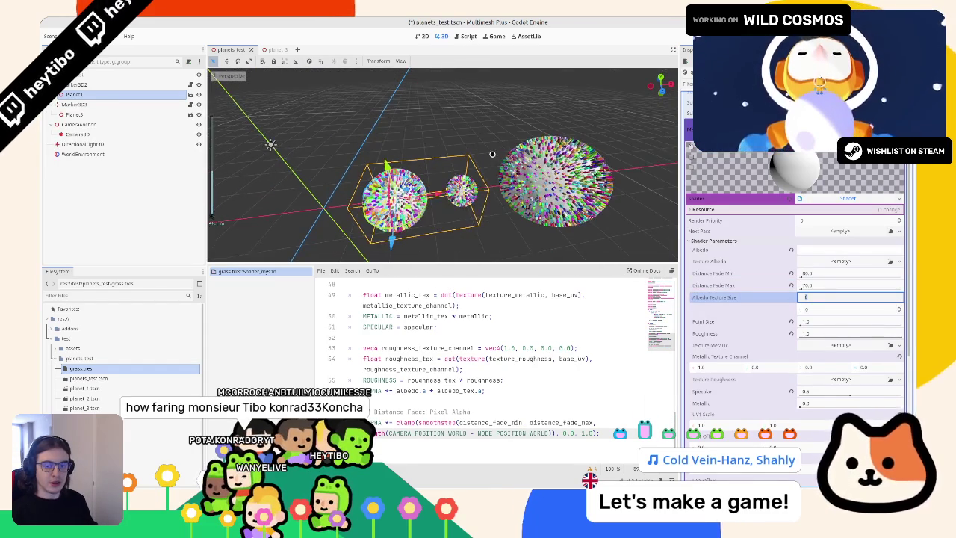
key(ctrl+s)
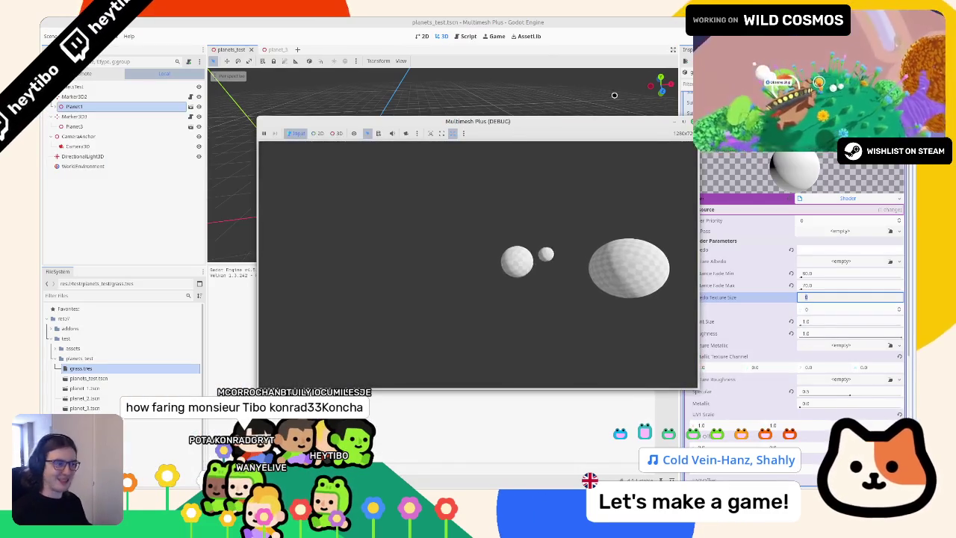
Step: Watch the running planets scene full-screen, stop it, and orbit the 3D view
click(684, 121)
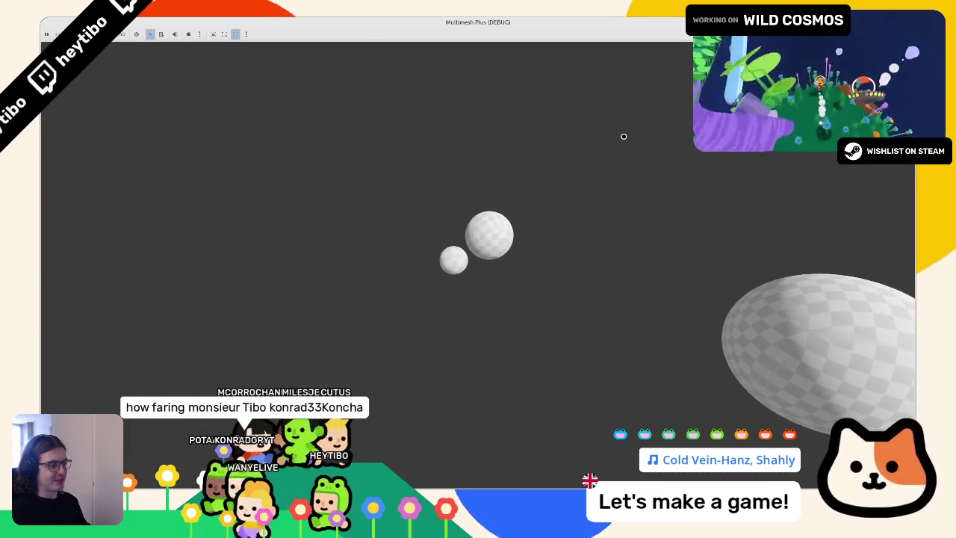
key(F8)
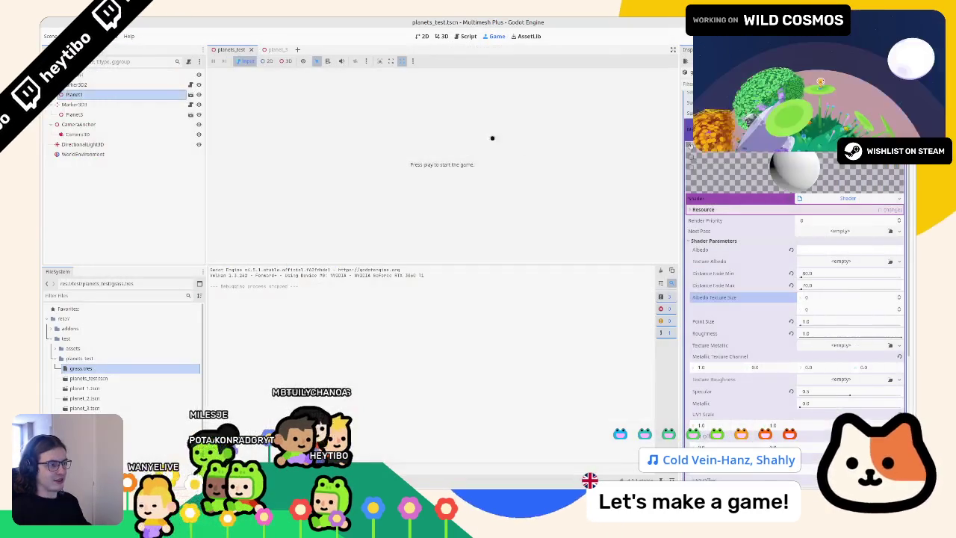
drag(457, 140, 455, 143)
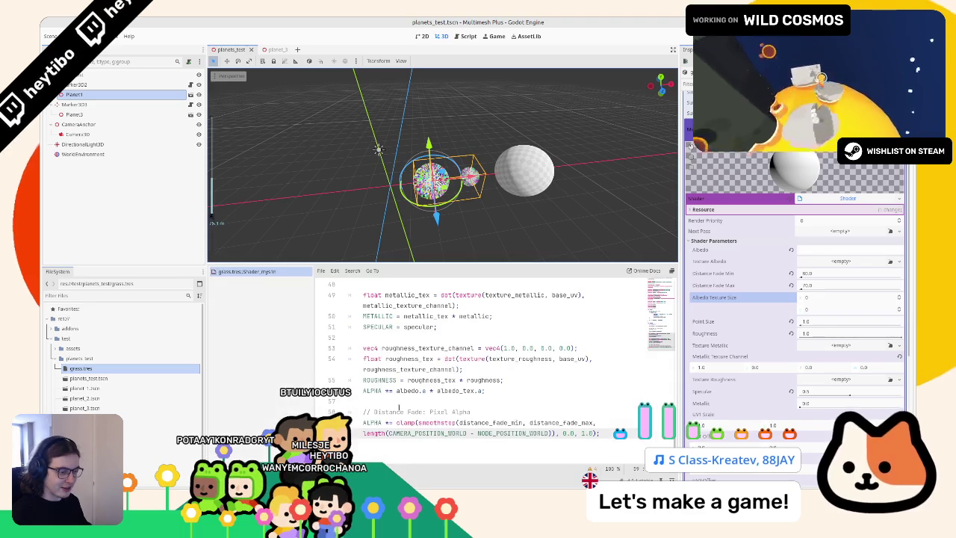
Step: Complete length(VERTEX) in the distance-fade line, then run the scene and stop it
key(Return)
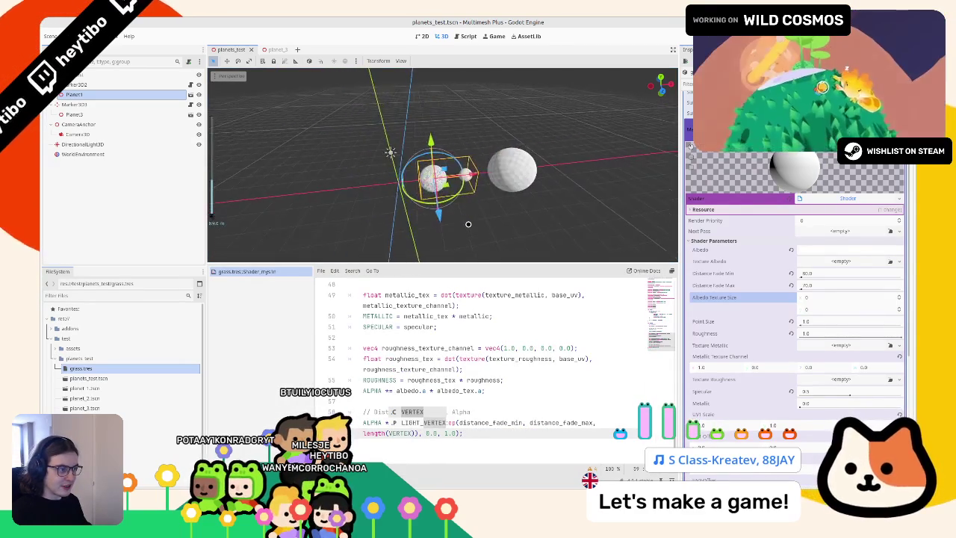
drag(433, 220, 494, 215)
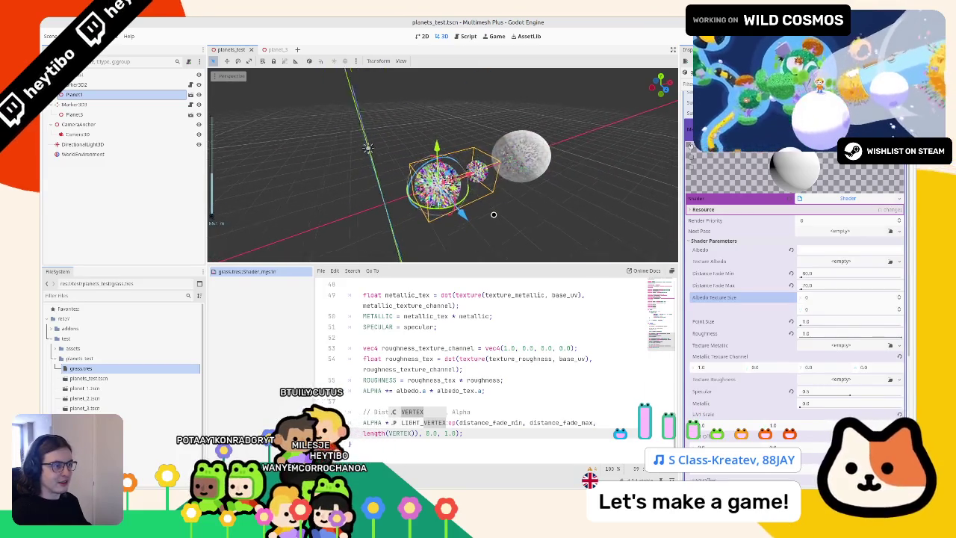
key(F6)
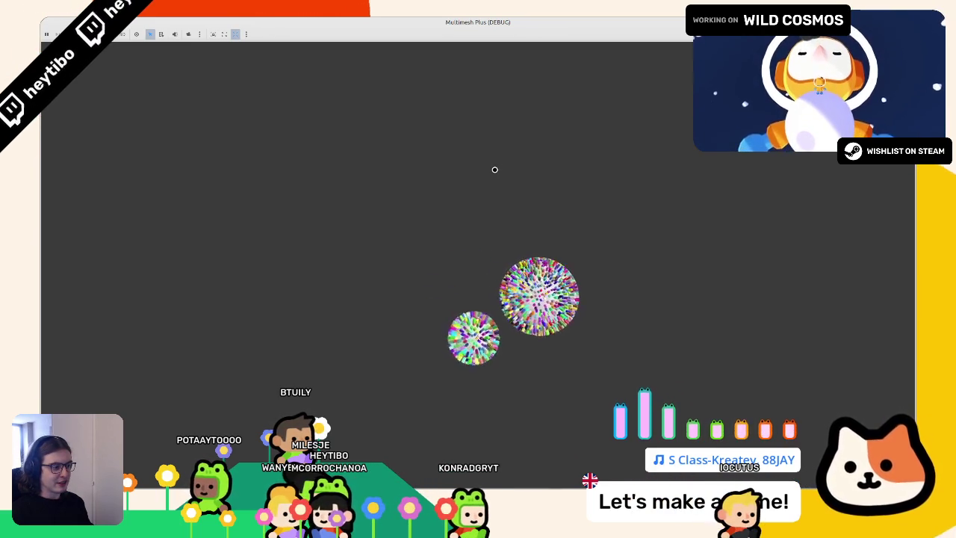
key(F8)
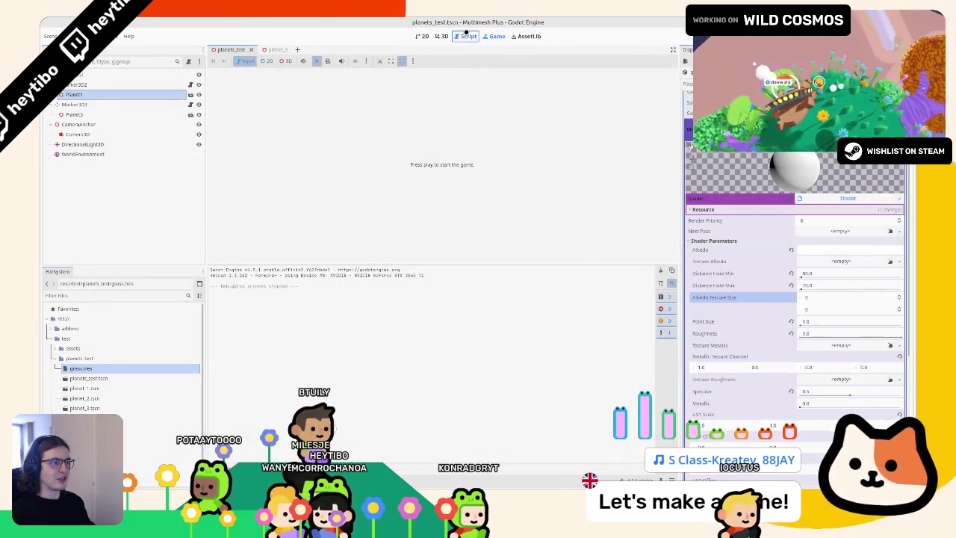
Step: Change the visibility range max in mm_plus_3d.gd from 100.0 to 200.0, then test-run full-screen
click(466, 34)
click(243, 87)
scroll(555, 150, down, 5)
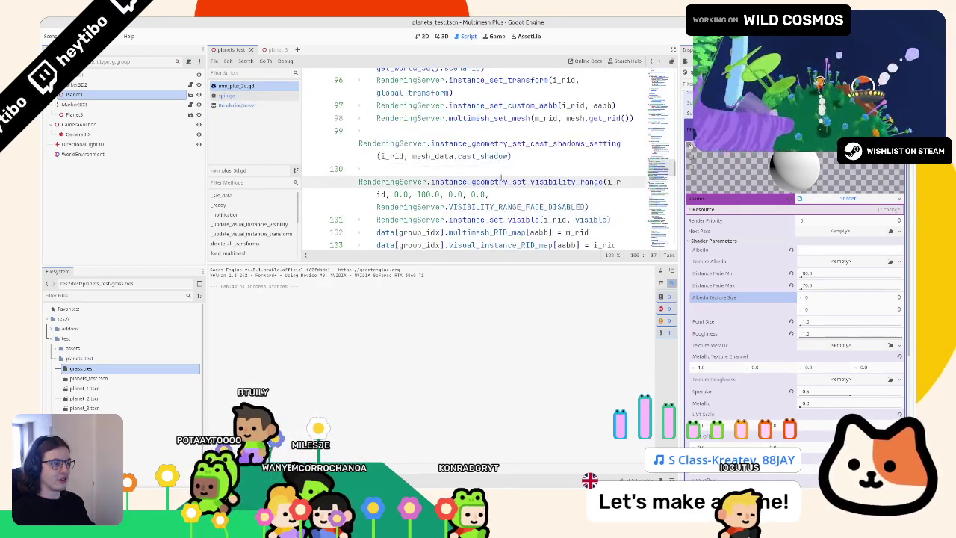
key(ctrl+f)
text(100)
key(Escape)
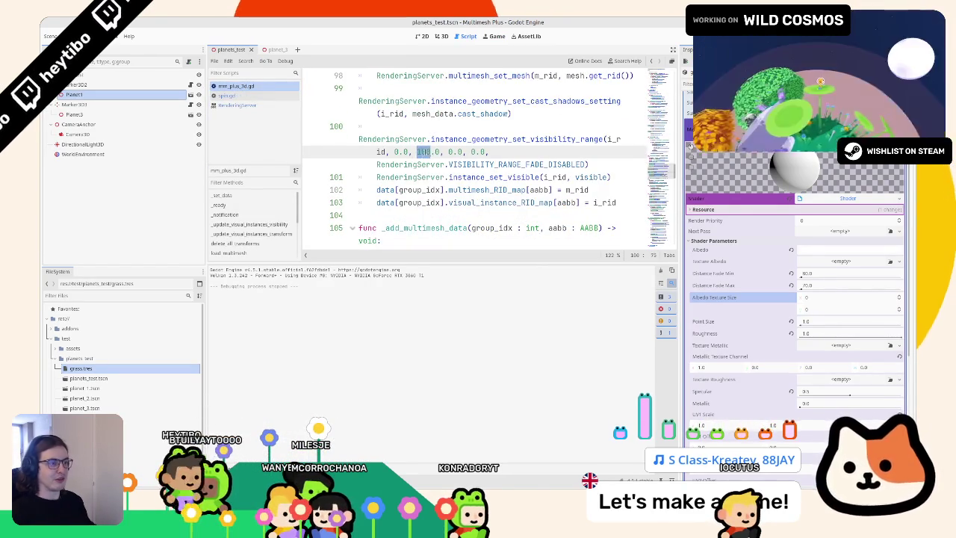
text(200)
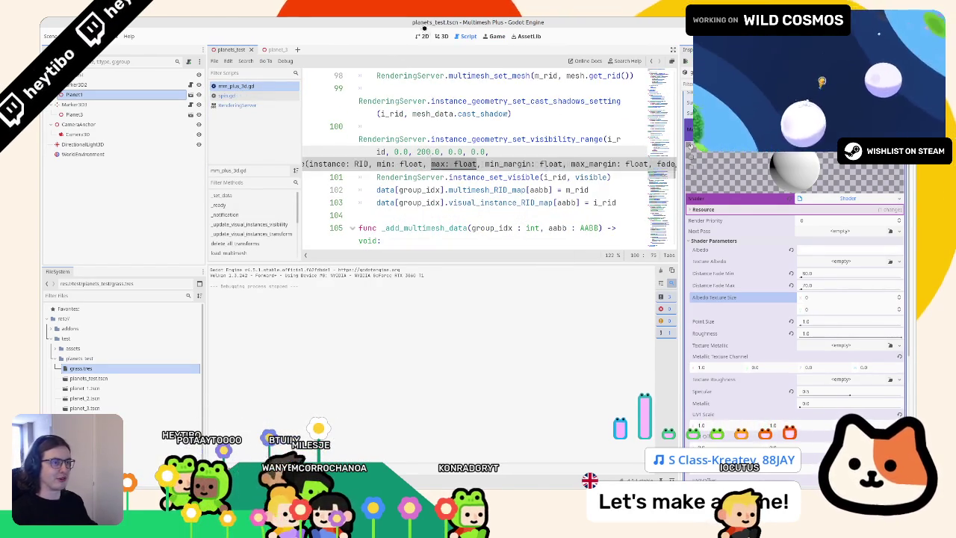
key(F6)
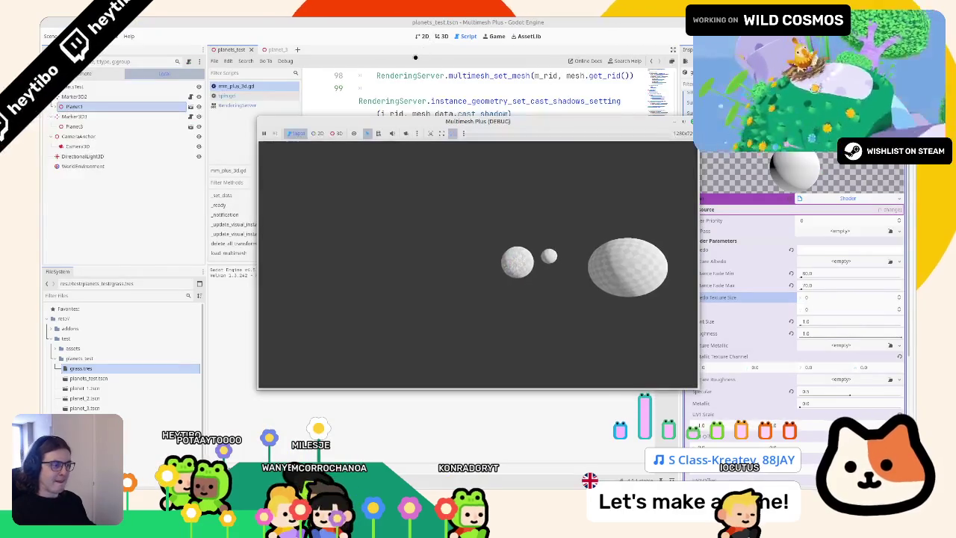
double_click(669, 125)
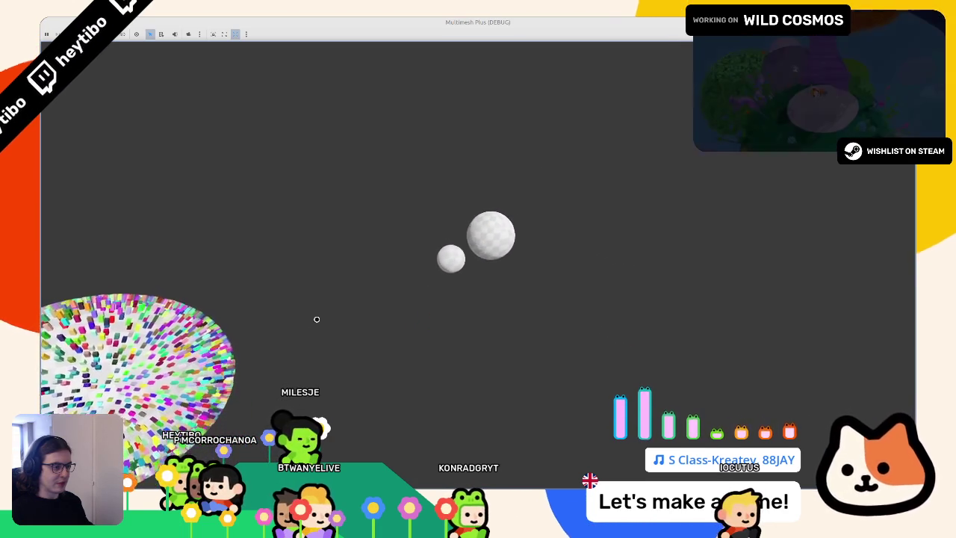
key(F8)
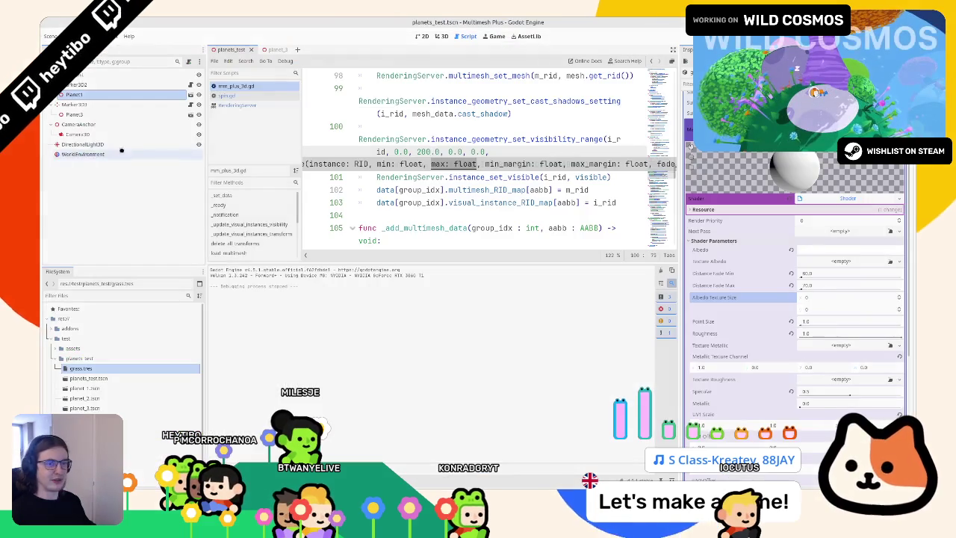
Step: Inspect the Marker3D orbit nodes and Planet1, trial-rotate Marker3D2, then undo the rotation
click(441, 36)
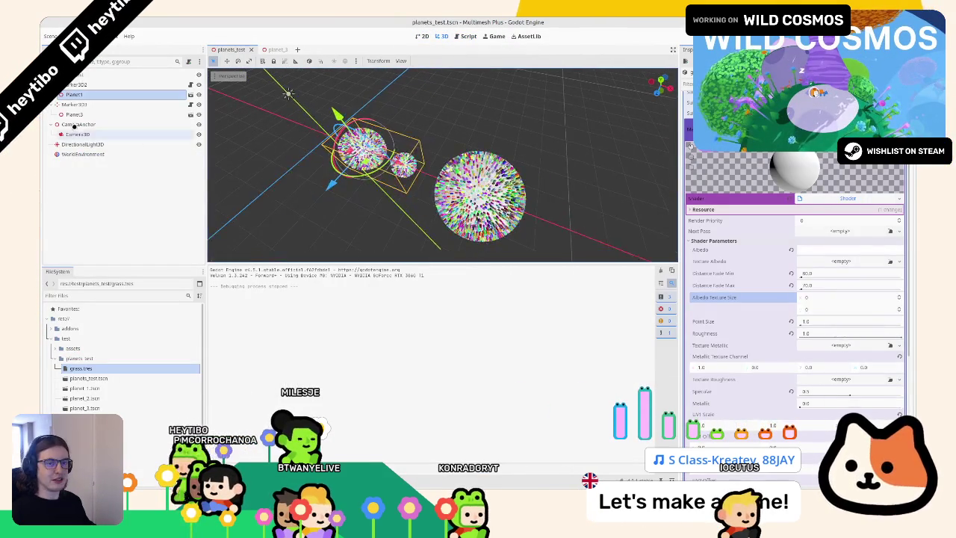
click(76, 134)
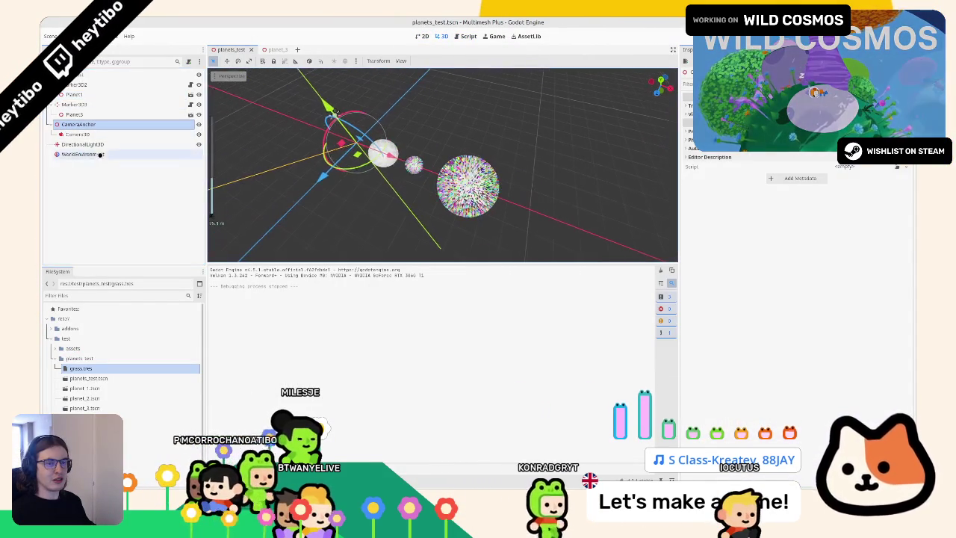
click(81, 144)
click(74, 105)
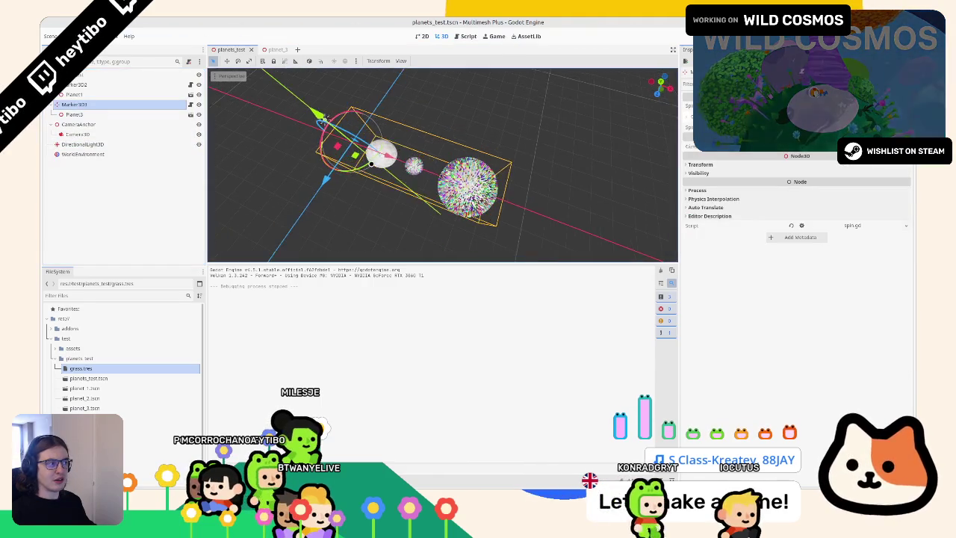
drag(381, 187, 410, 108)
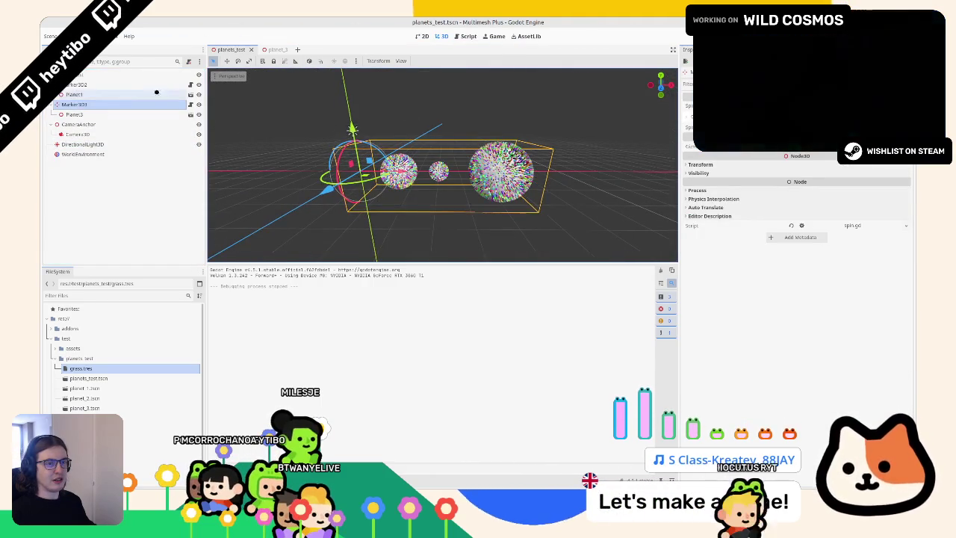
click(174, 95)
click(134, 84)
drag(497, 169, 474, 173)
mouse_move(415, 196)
mouse_down()
mouse_move(390, 171)
mouse_move(380, 129)
mouse_up()
drag(452, 137, 419, 207)
key(ctrl+z)
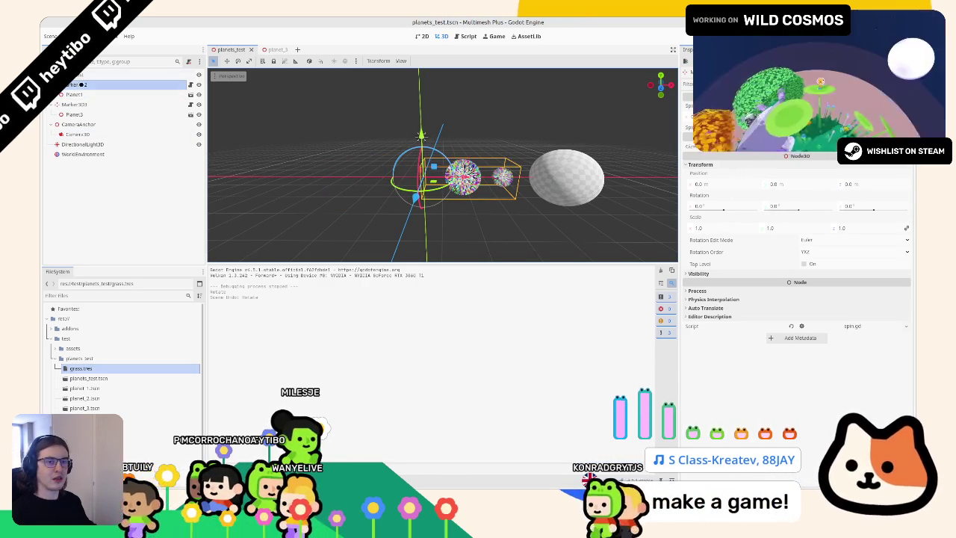
Step: Reset Planet1's position to the origin and do a quick test run of the scene
click(80, 94)
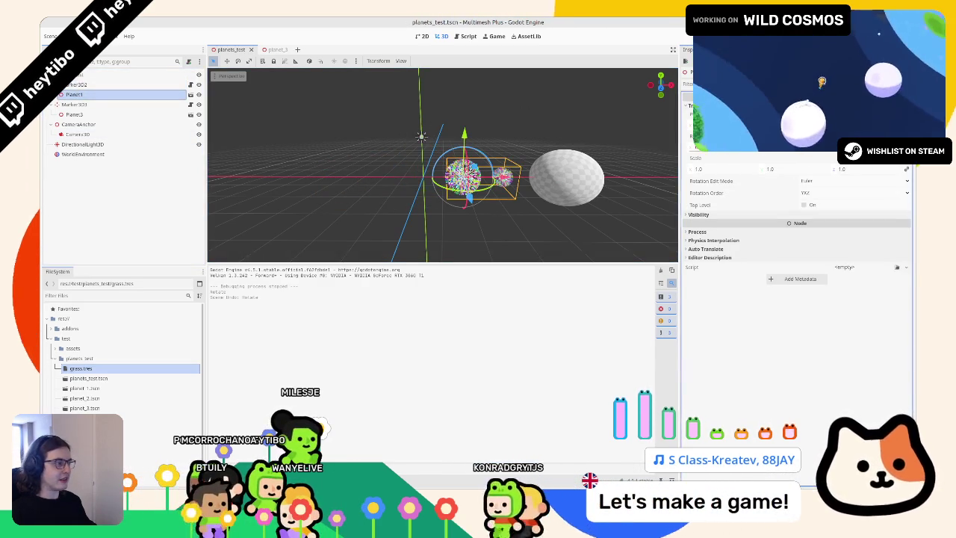
key(alt+w)
key(F6)
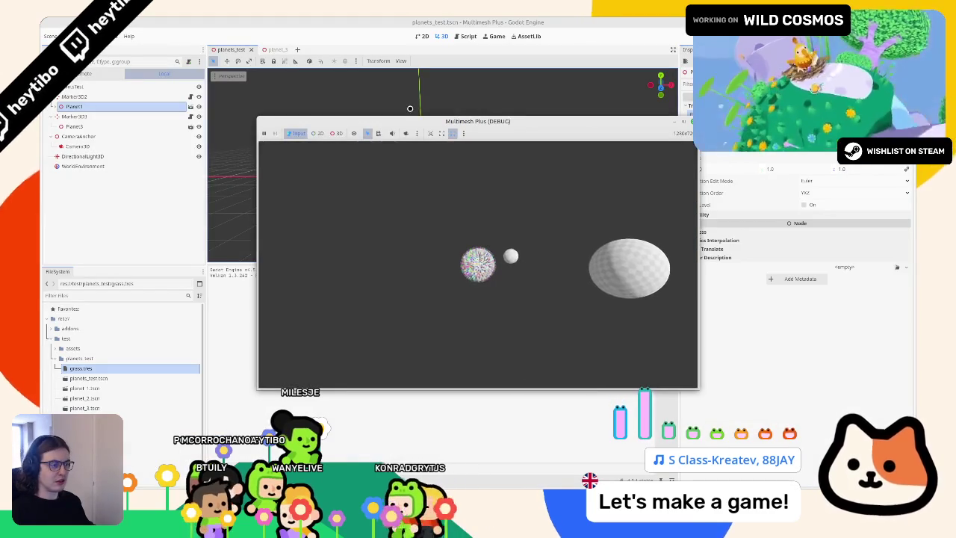
key(F8)
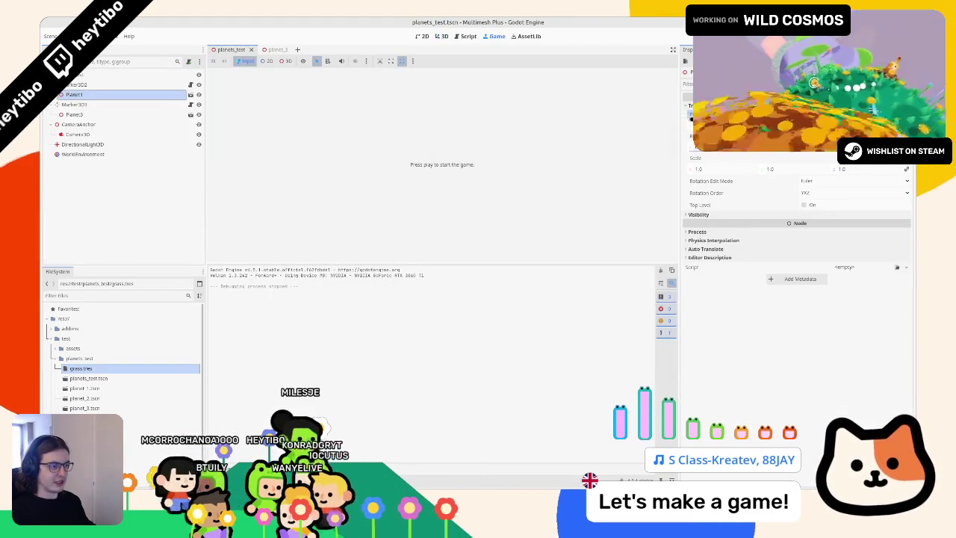
click(446, 36)
Step: Move Planet3 and Planet2 out of their marker parents and delete the empty marker nodes
click(531, 170)
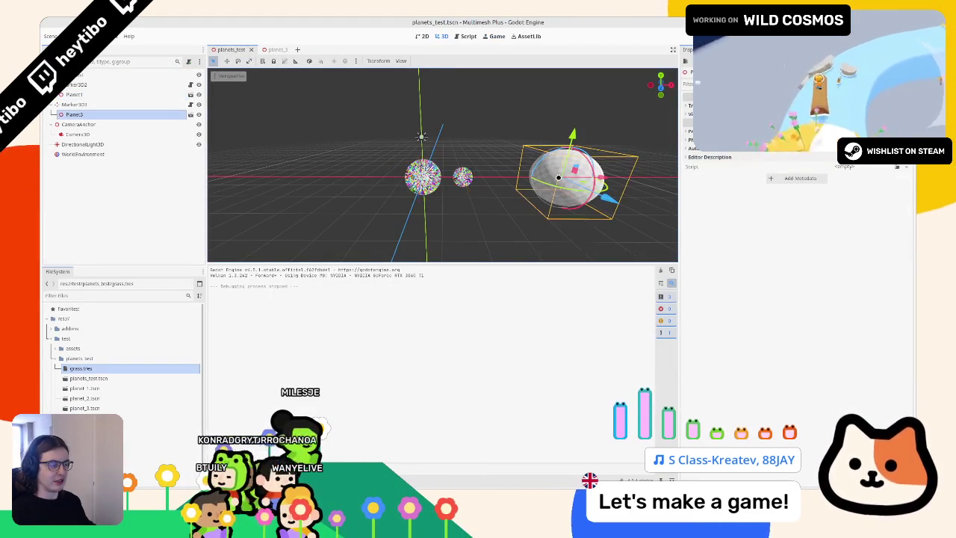
click(73, 105)
click(68, 114)
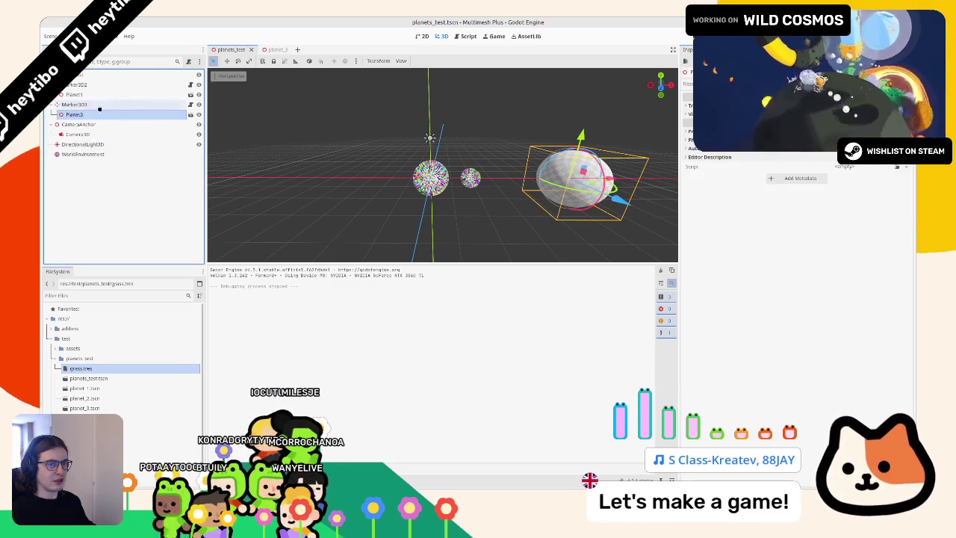
drag(84, 76, 88, 93)
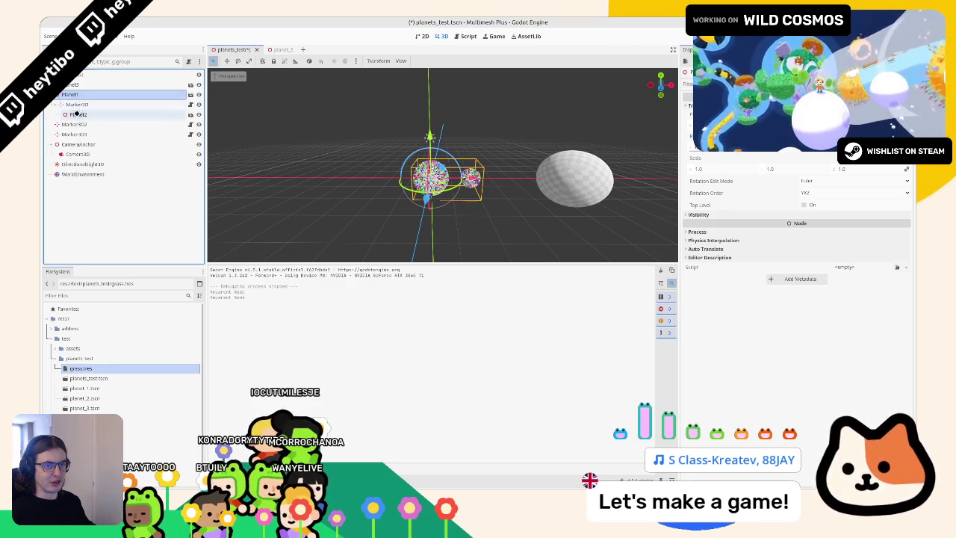
drag(77, 113, 81, 104)
click(76, 115)
ctrl+click(73, 134)
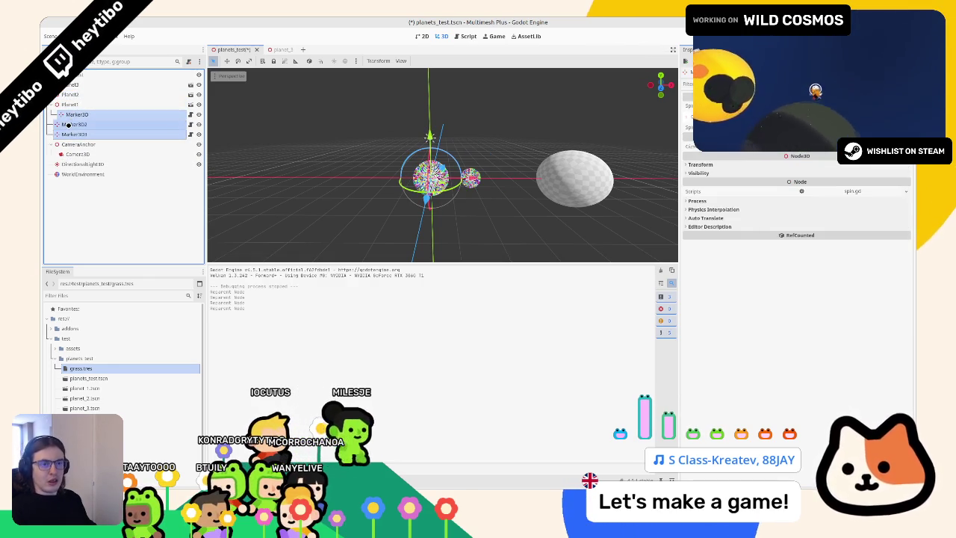
key(Delete)
key(Return)
click(123, 94)
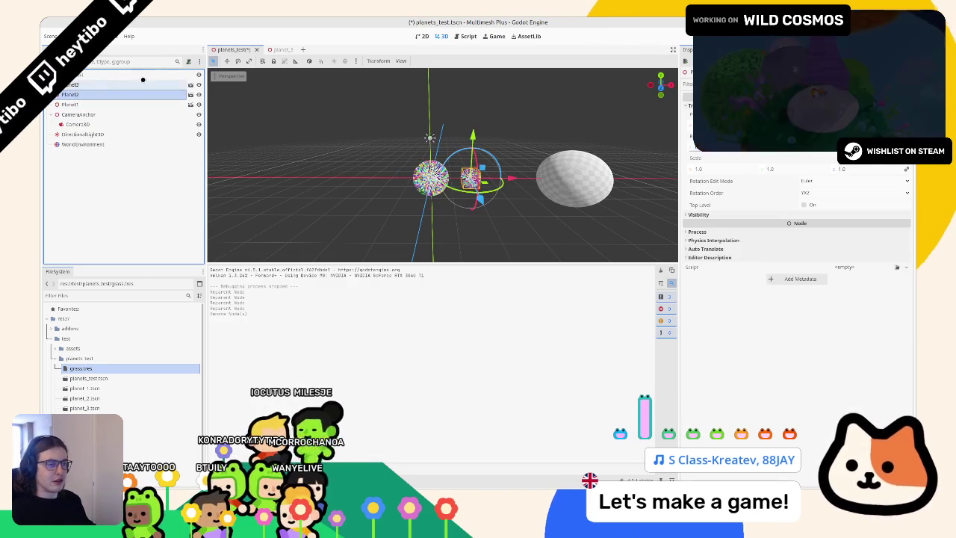
Step: Centre Planet3 at the origin, shift Planet1 and Planet2 10 units along X, and save
click(85, 85)
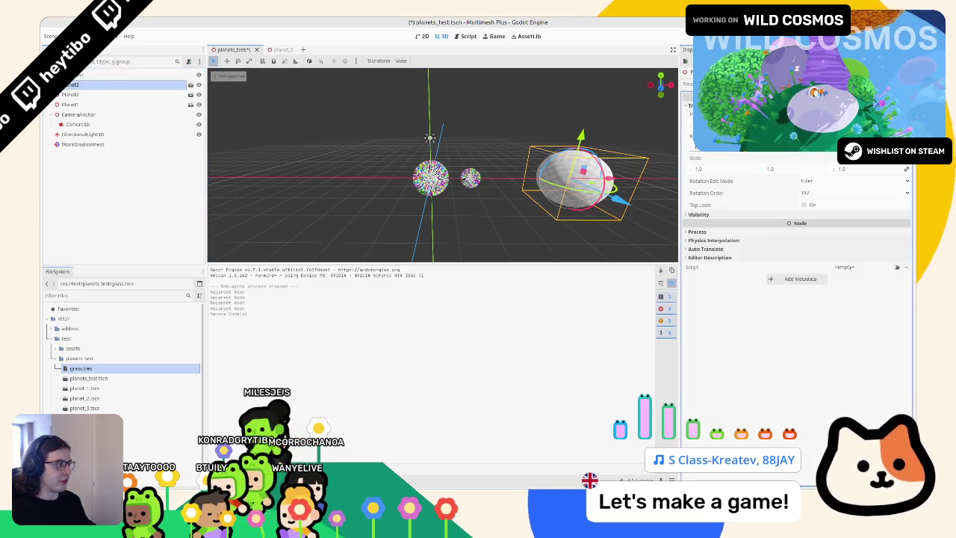
click(906, 120)
click(71, 94)
shift+click(71, 104)
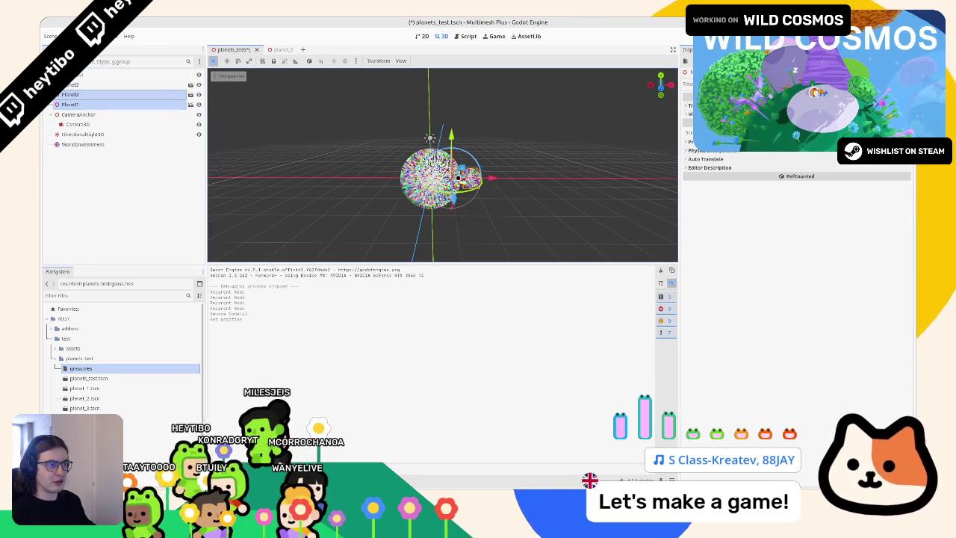
mouse_move(505, 177)
mouse_down()
mouse_move(602, 178)
mouse_move(591, 178)
mouse_up()
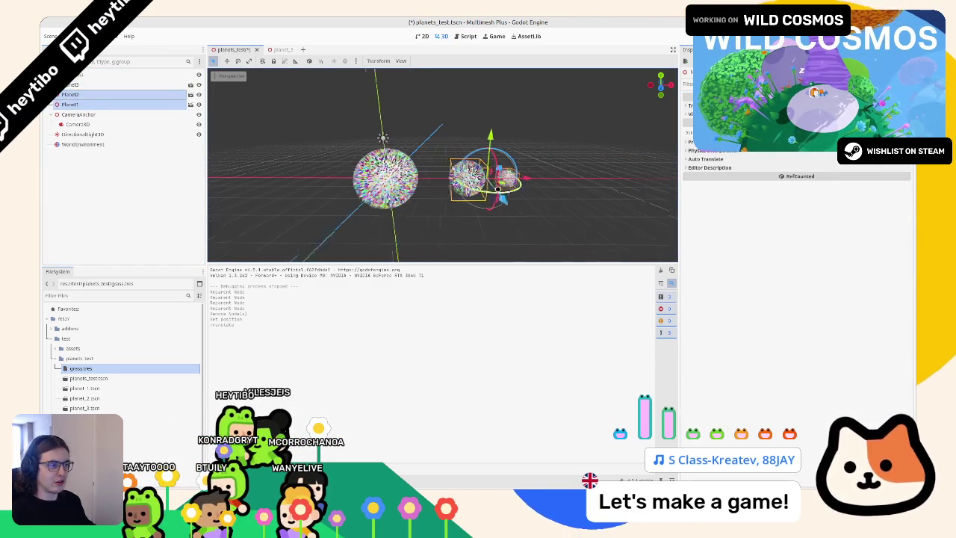
drag(514, 177, 532, 179)
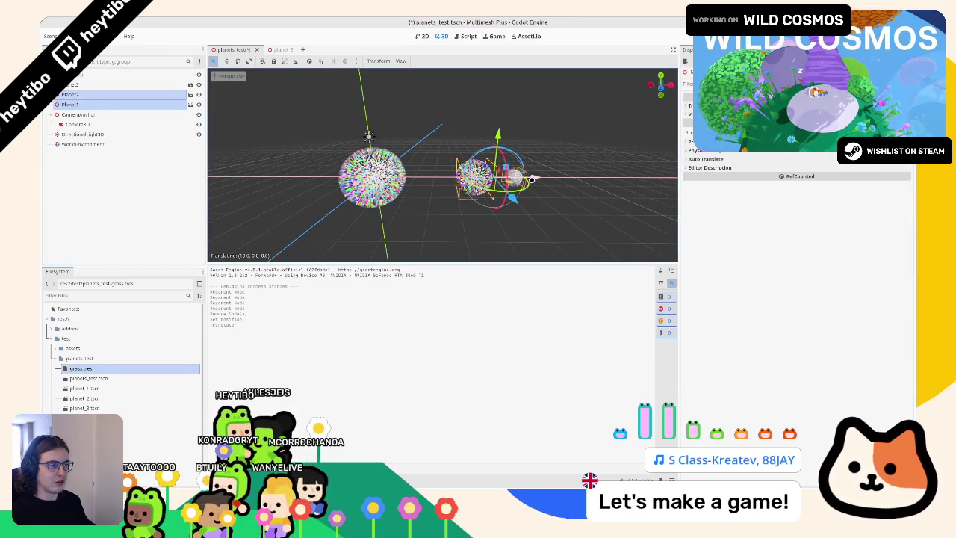
click(598, 167)
click(514, 177)
click(474, 176)
click(515, 177)
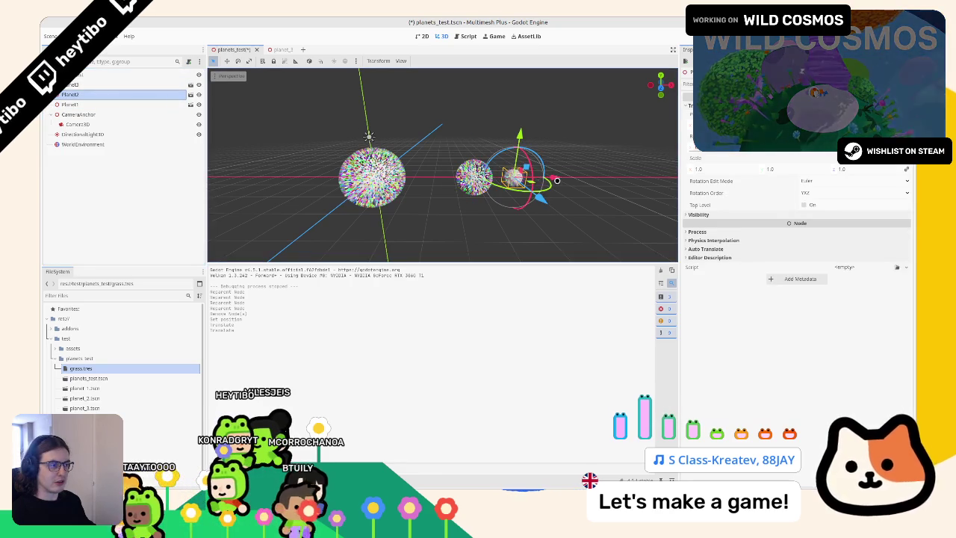
key(ctrl+s)
Step: Attach the spin.gd script to Planet3 and select it as the parent for a new node
click(113, 85)
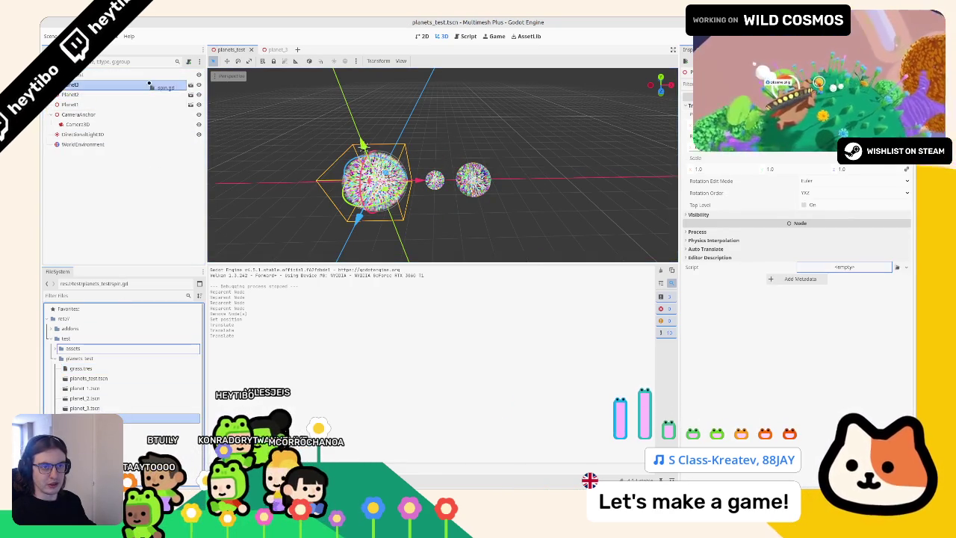
drag(147, 86, 147, 87)
click(118, 94)
shift+click(118, 103)
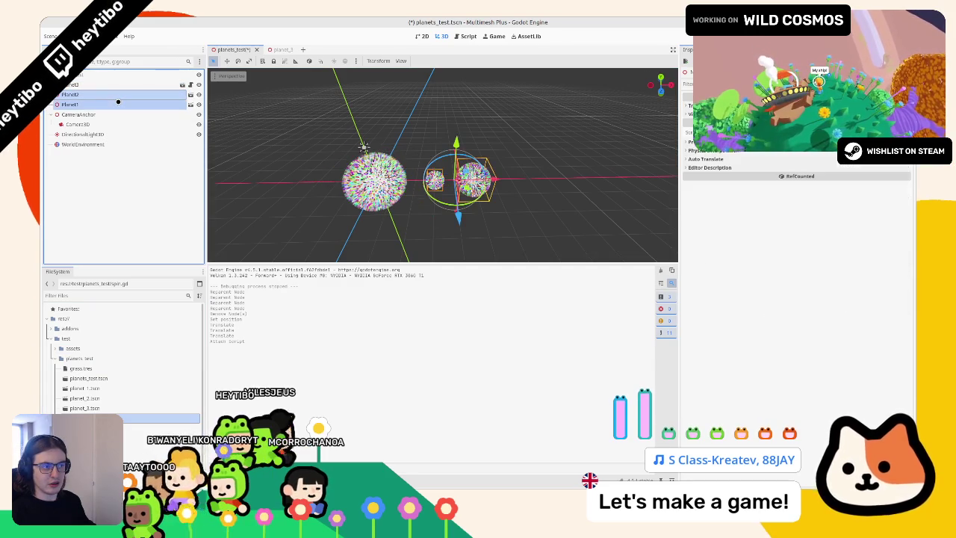
click(117, 86)
key(ctrl+a)
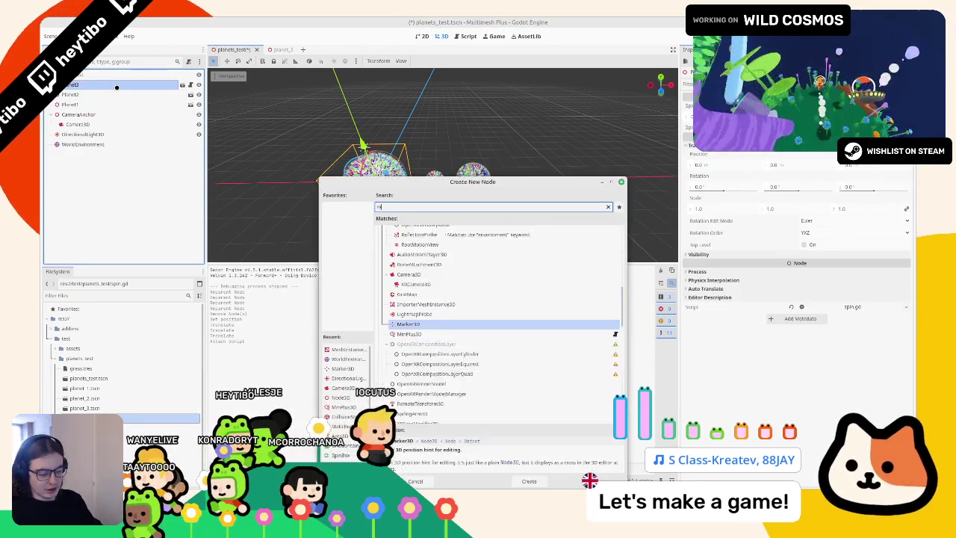
Step: Add a Marker3D node at the root level of the scene
text(marker)
key(Return)
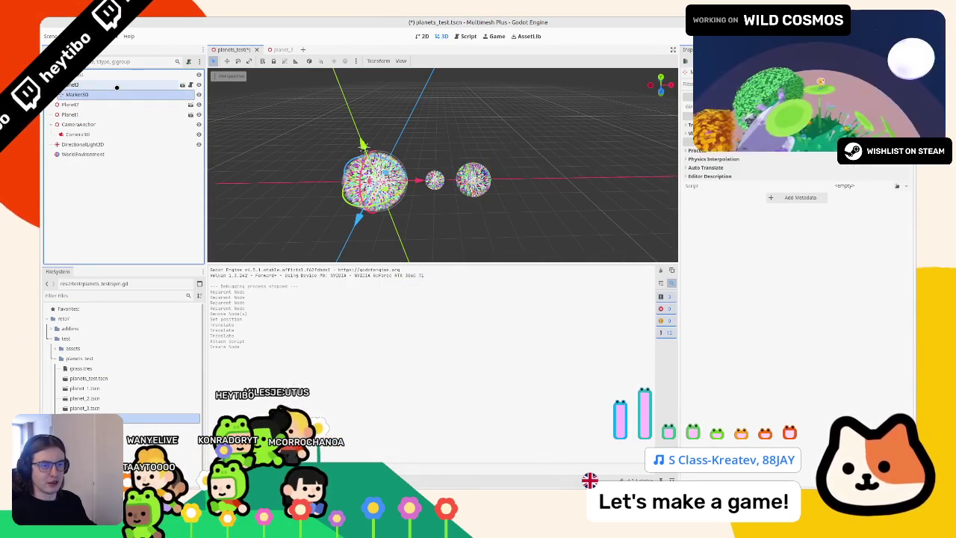
key(ctrl+z)
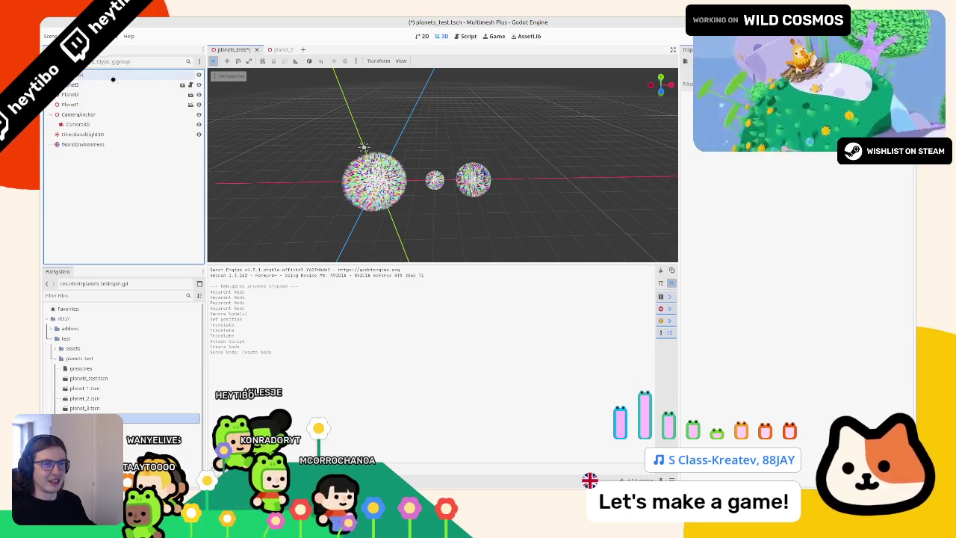
click(114, 74)
key(ctrl+a)
text(marker)
key(Return)
Step: Reposition the Marker3D in the scene tree and move it along the X axis
drag(94, 87, 75, 95)
click(76, 108)
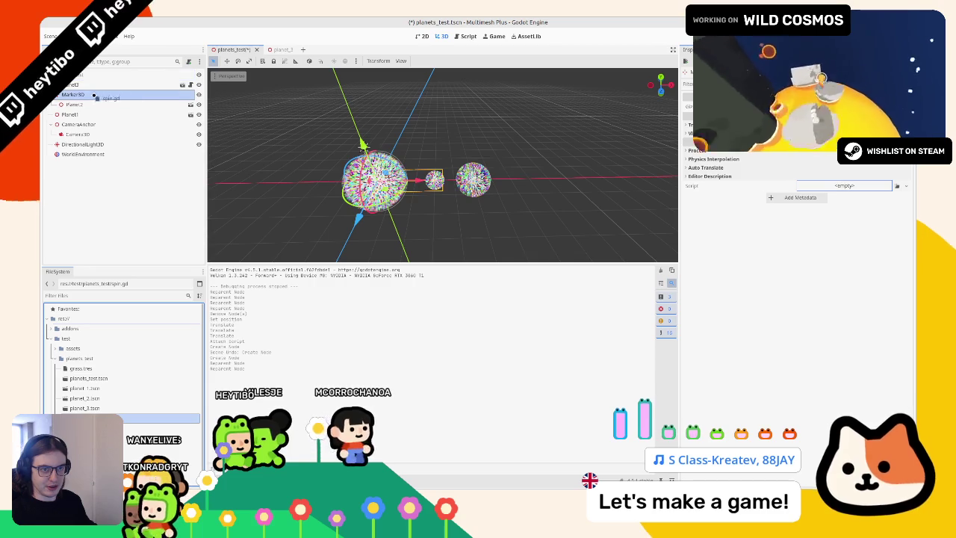
click(87, 104)
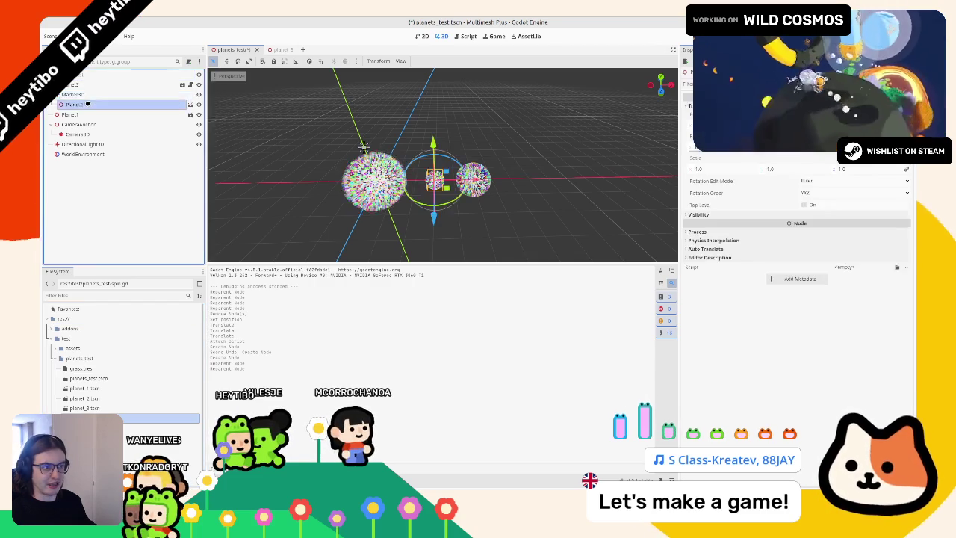
click(80, 103)
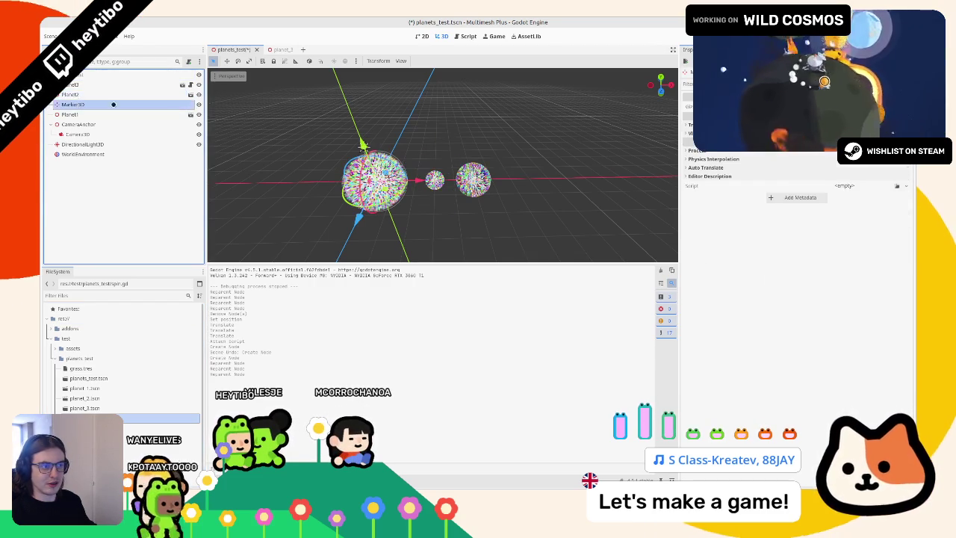
key(g)
key(x)
click(514, 191)
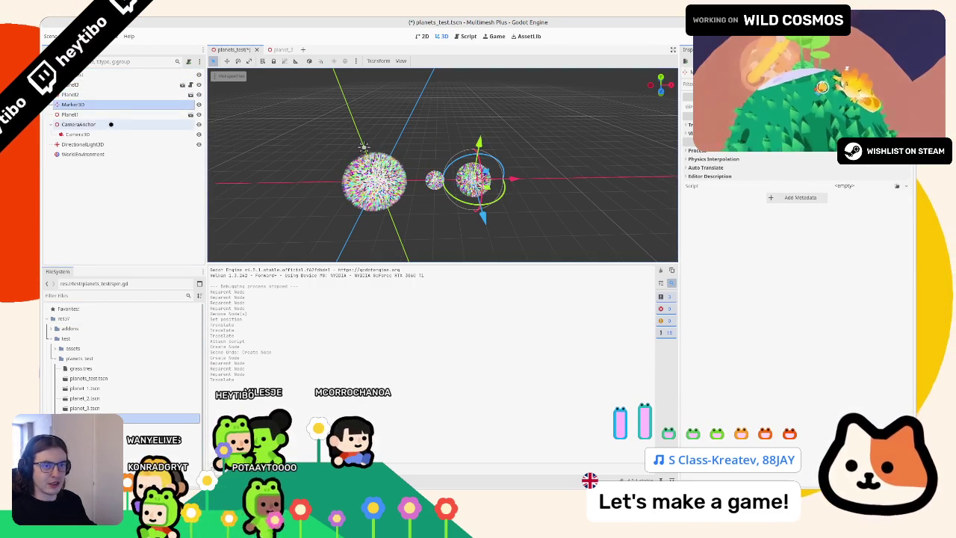
Step: Rearrange Planet1 and the Marker3D in the scene tree so the marker pivots Planet1
click(67, 115)
drag(73, 104, 71, 115)
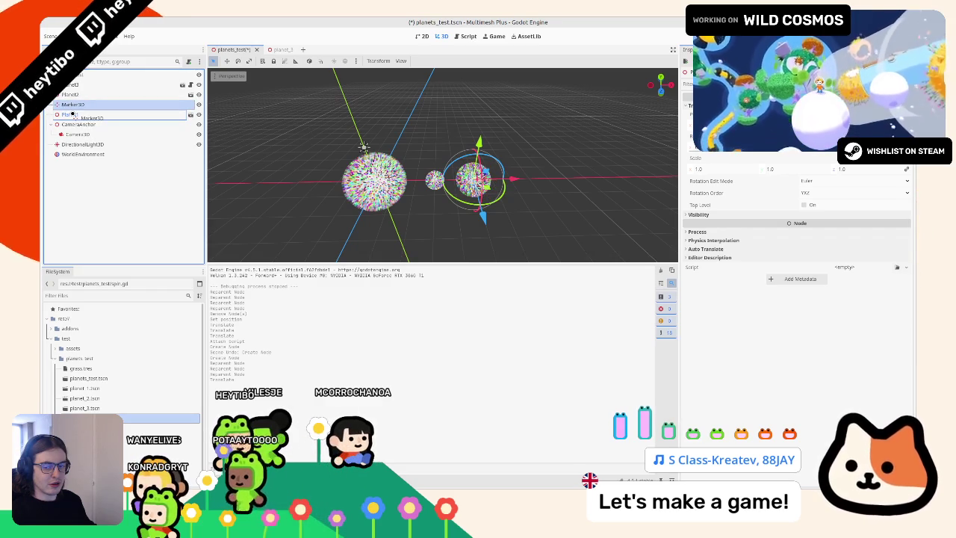
drag(73, 114, 73, 107)
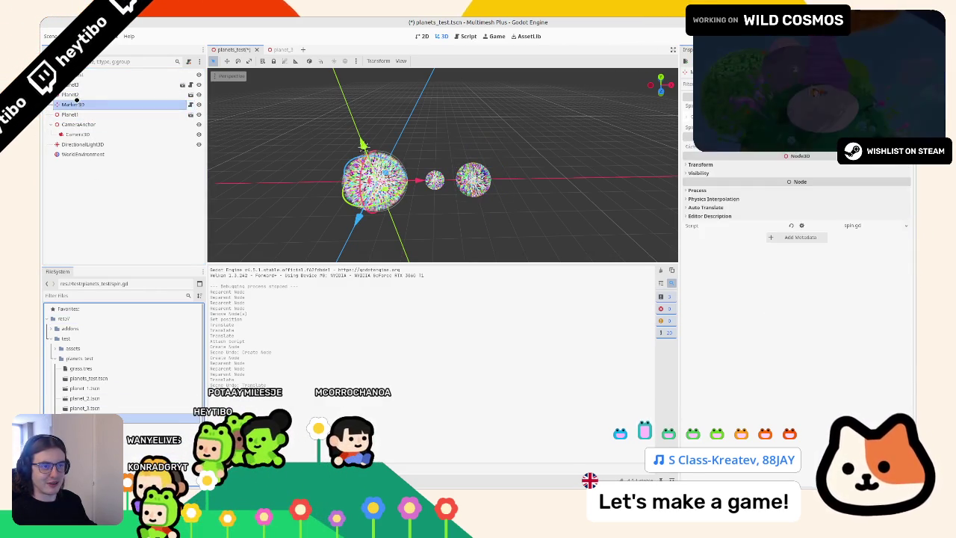
click(75, 115)
click(76, 106)
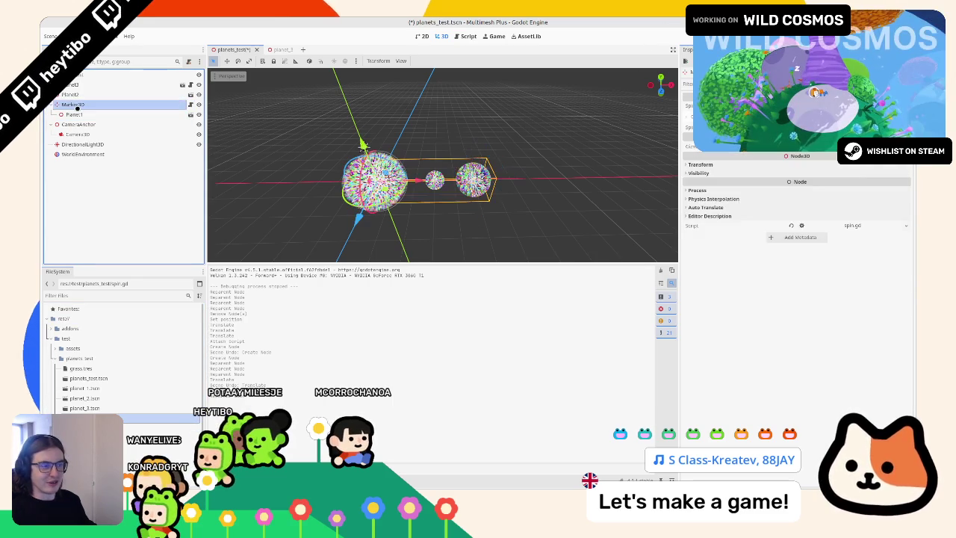
click(75, 113)
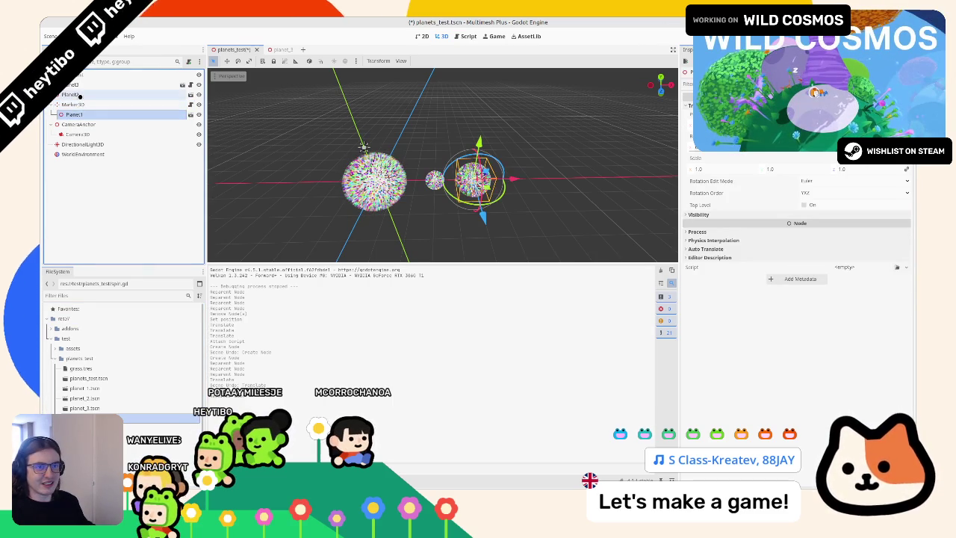
click(79, 95)
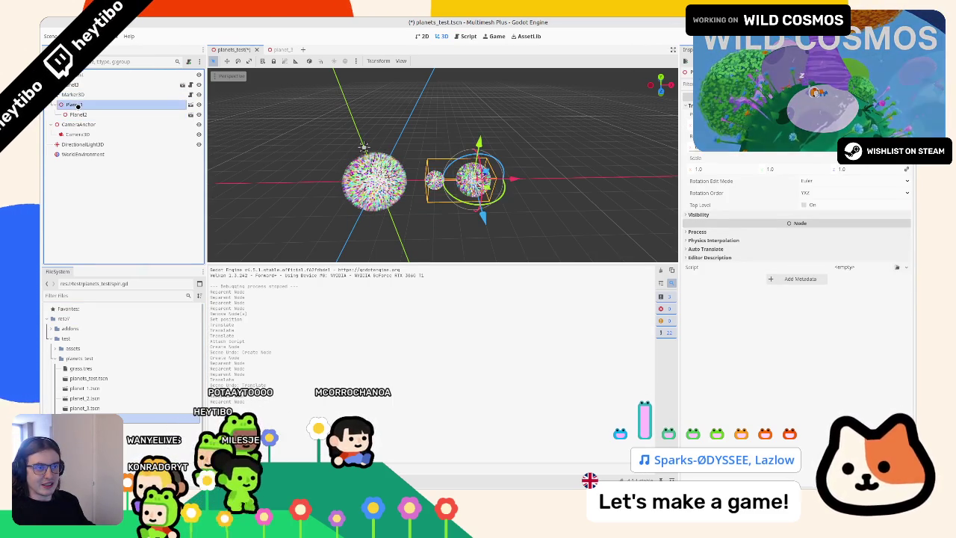
click(75, 105)
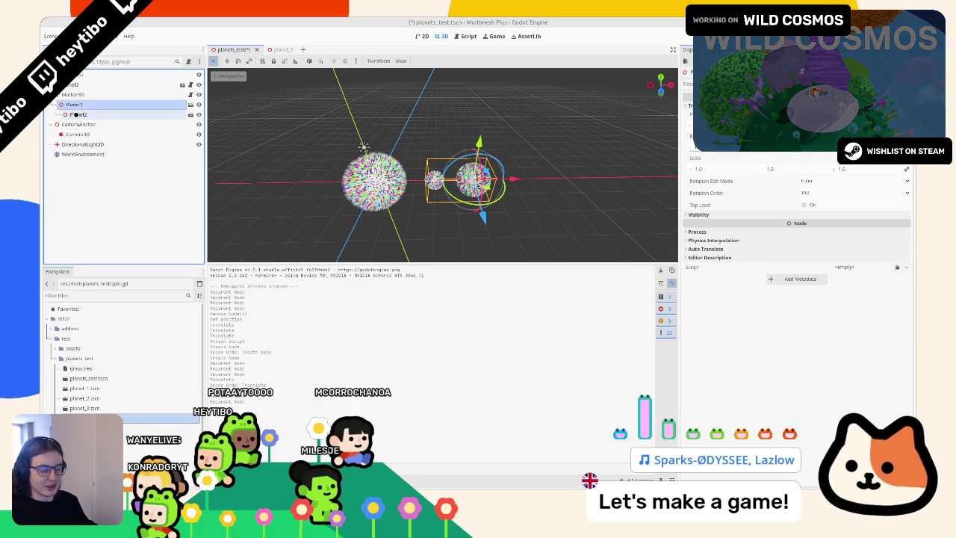
Step: Add a Marker3D under Planet1 above Planet2, give it spin.gd, and run the scene
key(ctrl+a)
key(Return)
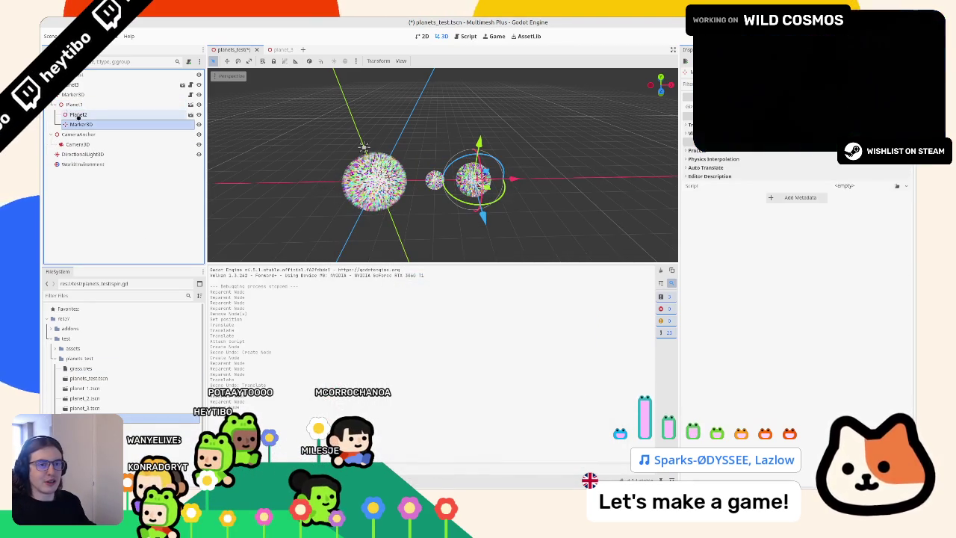
click(81, 124)
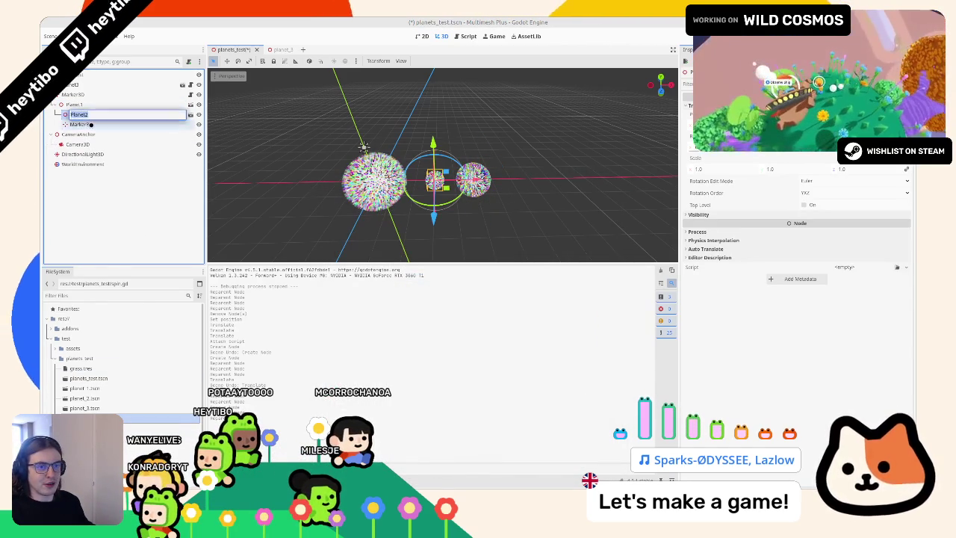
click(90, 124)
drag(95, 109, 95, 115)
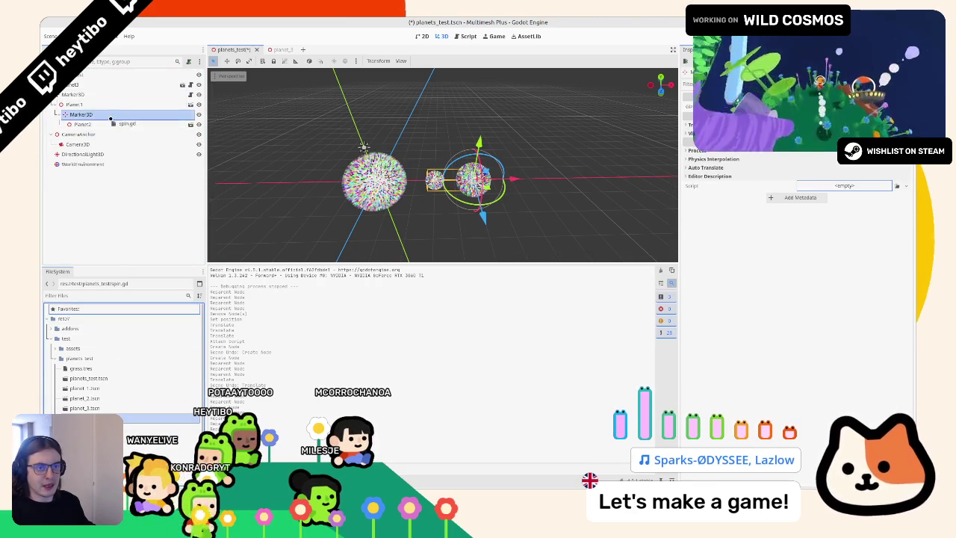
drag(111, 116, 112, 115)
key(F6)
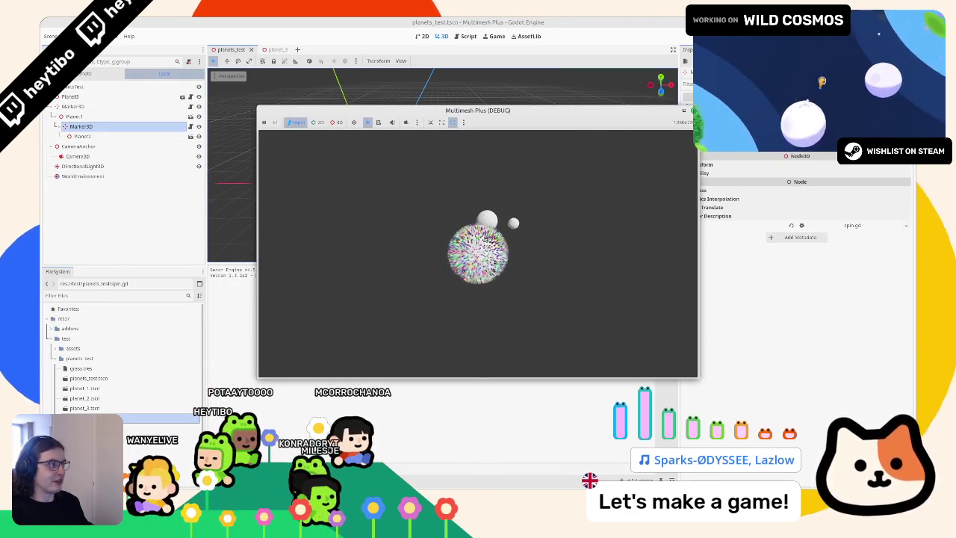
Step: Stop the game, select Planet3, and rerun the scene maximised to watch the nested orbits
key(F8)
click(74, 116)
scroll(78, 119, down, 1)
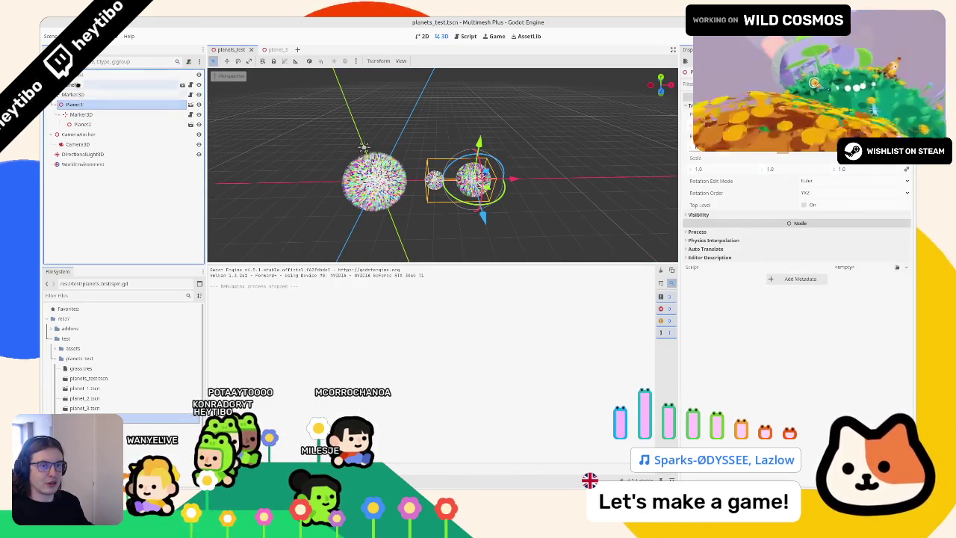
click(77, 86)
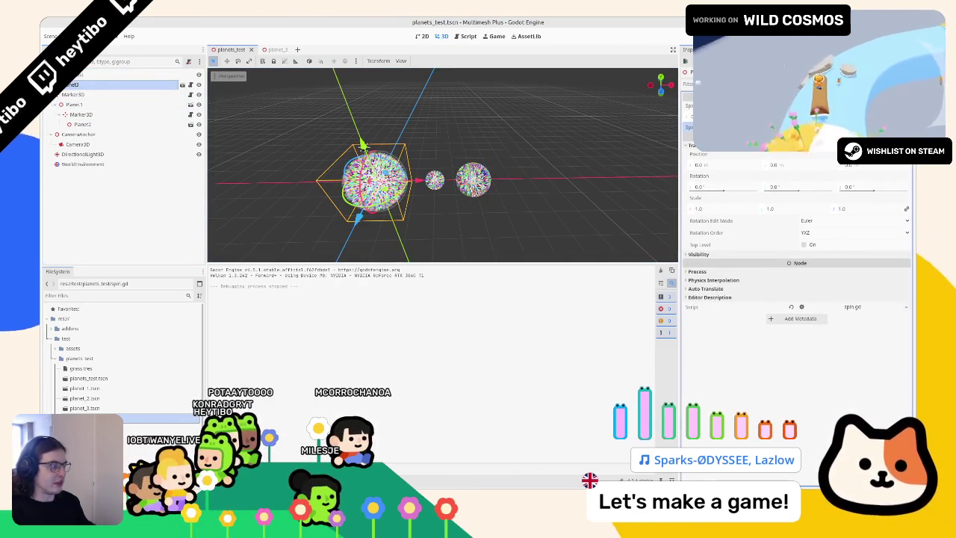
key(F6)
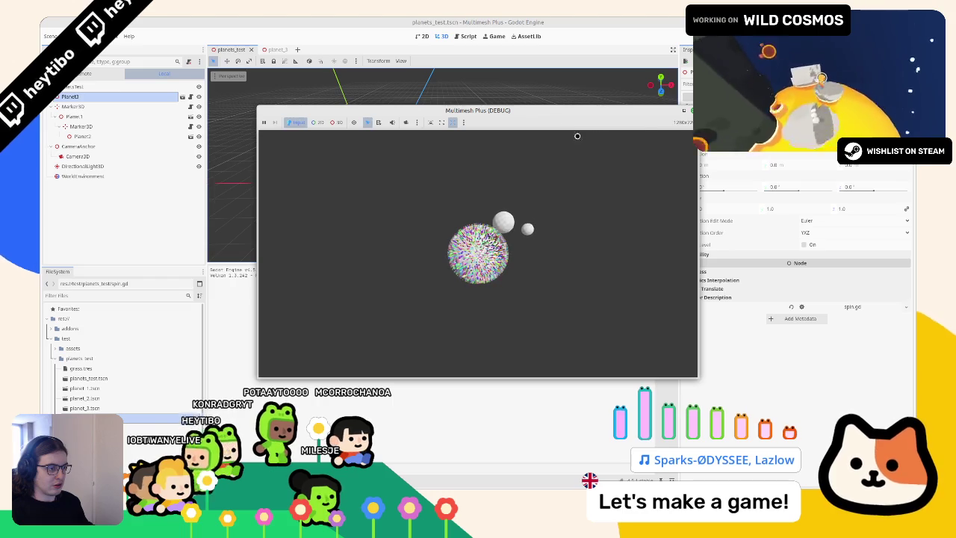
click(684, 112)
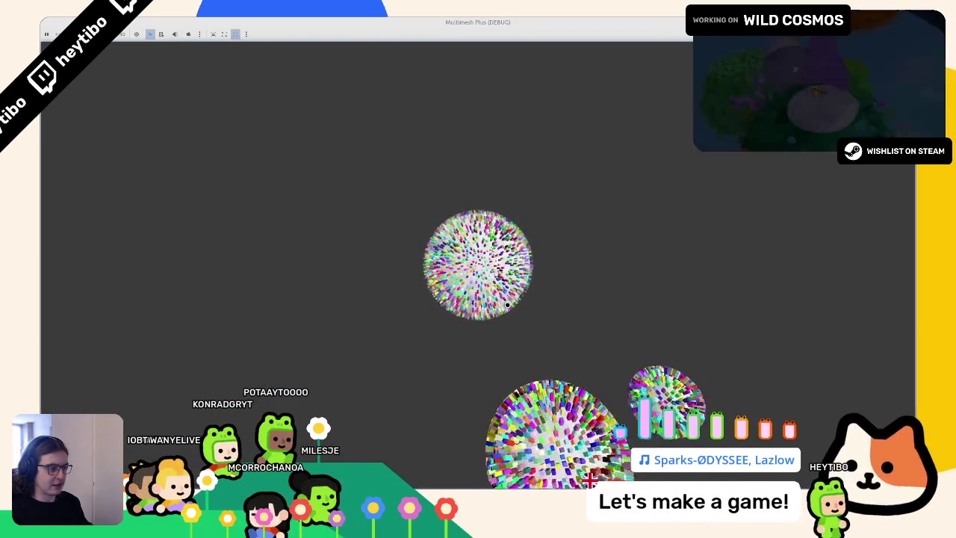
key(alt+F4)
click(468, 36)
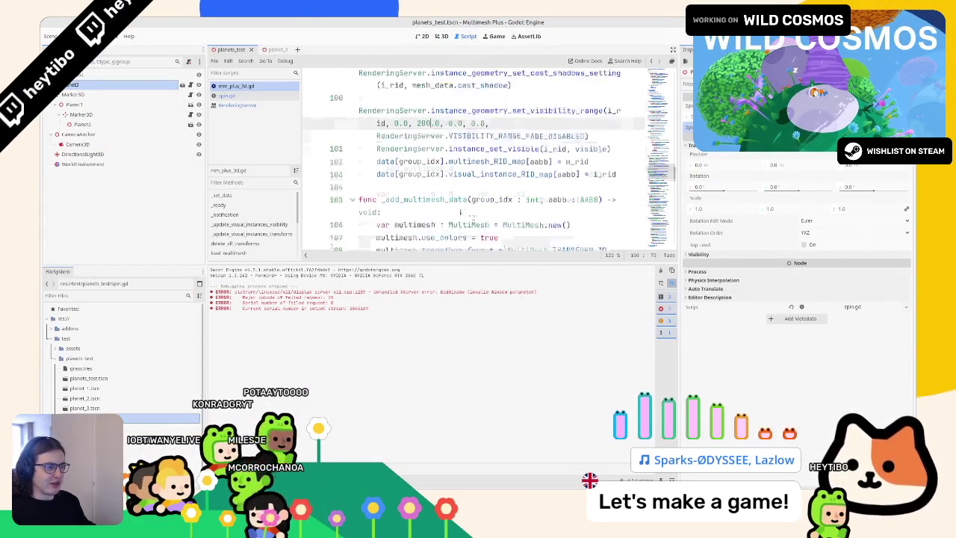
Step: Open grass.tres and replace its material with a new StandardMaterial3D
scroll(478, 157, down, 15)
click(442, 35)
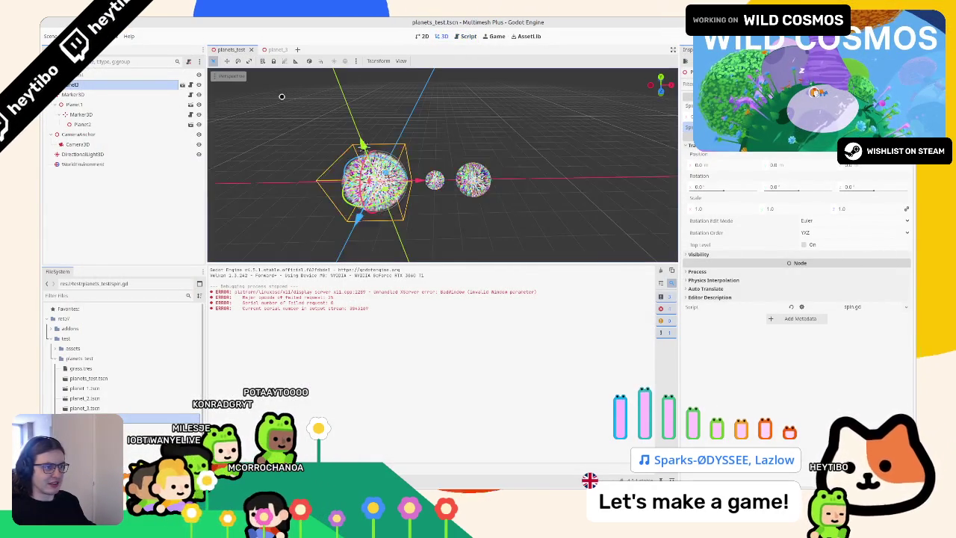
key(Up)
key(Up)
key(Up)
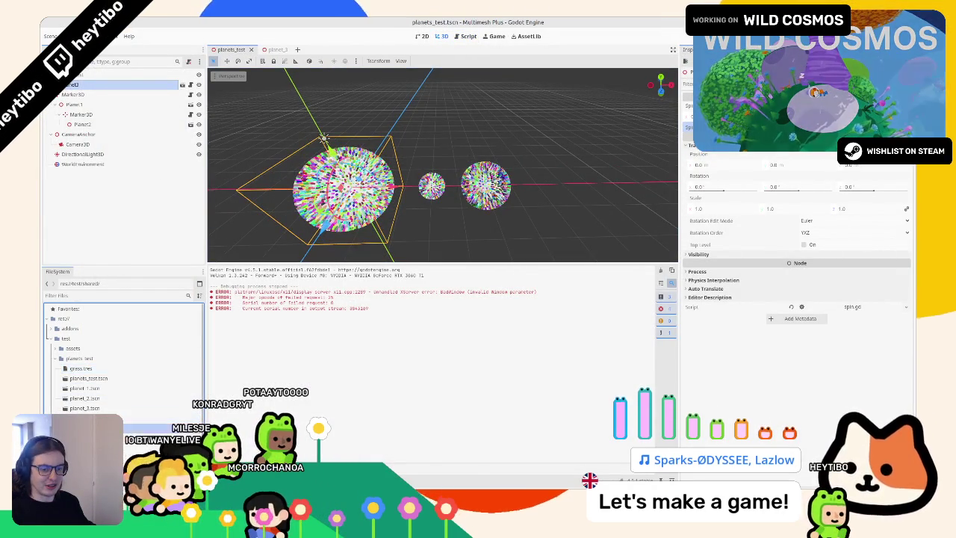
scroll(394, 167, down, 5)
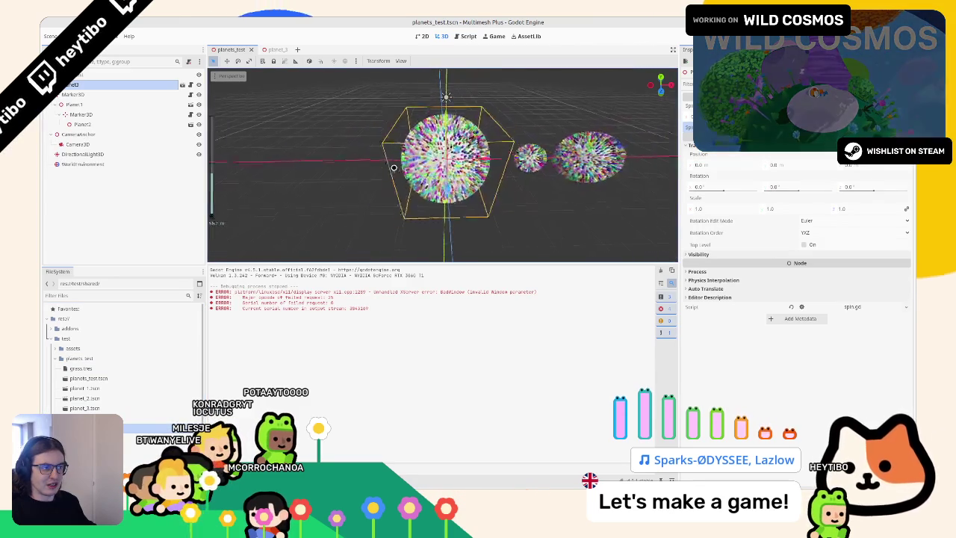
double_click(106, 366)
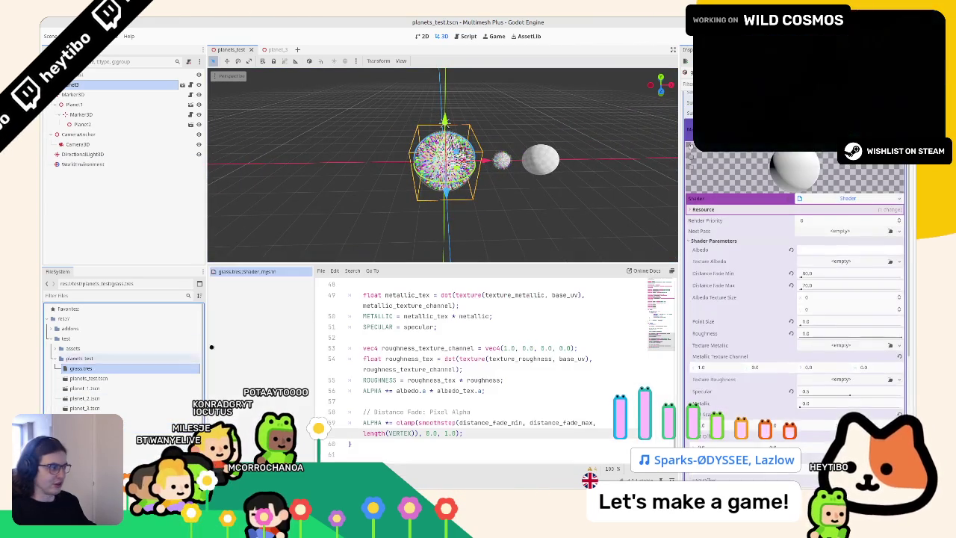
click(900, 198)
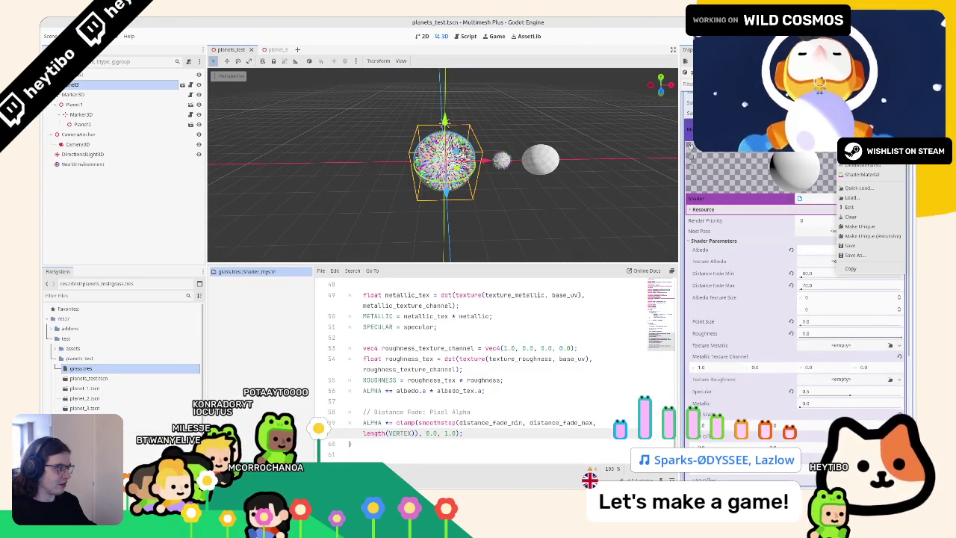
click(859, 164)
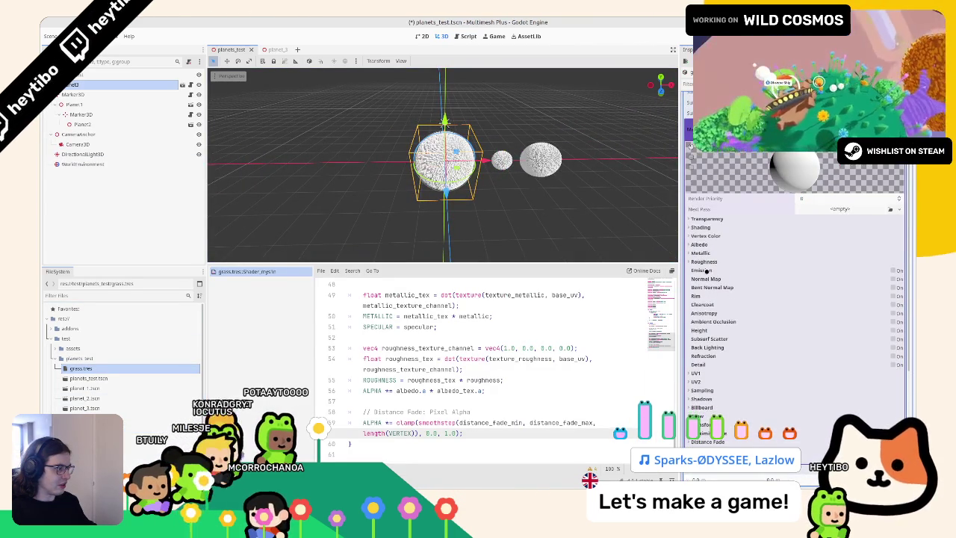
Step: Use vertex colours as albedo, treated as sRGB, with per-pixel shading
click(701, 245)
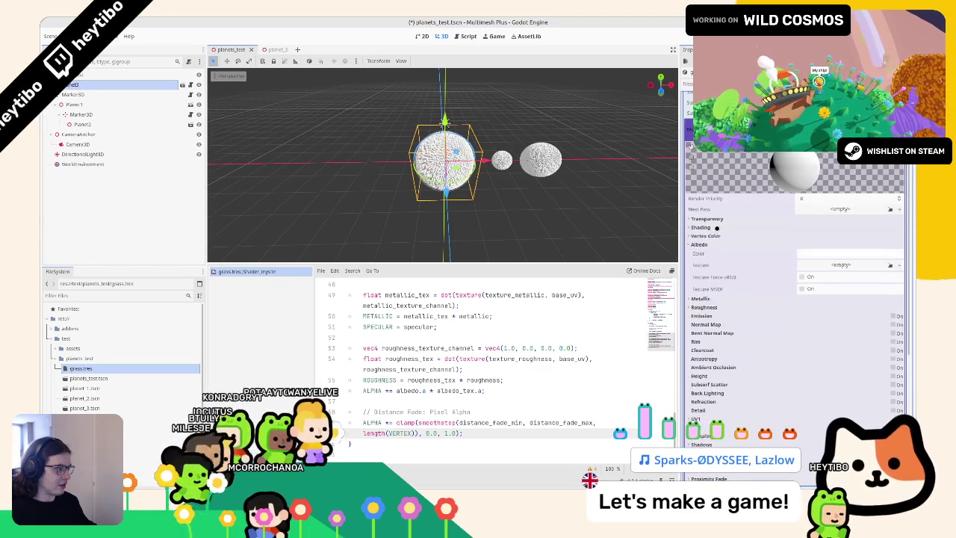
click(715, 235)
click(815, 246)
click(747, 227)
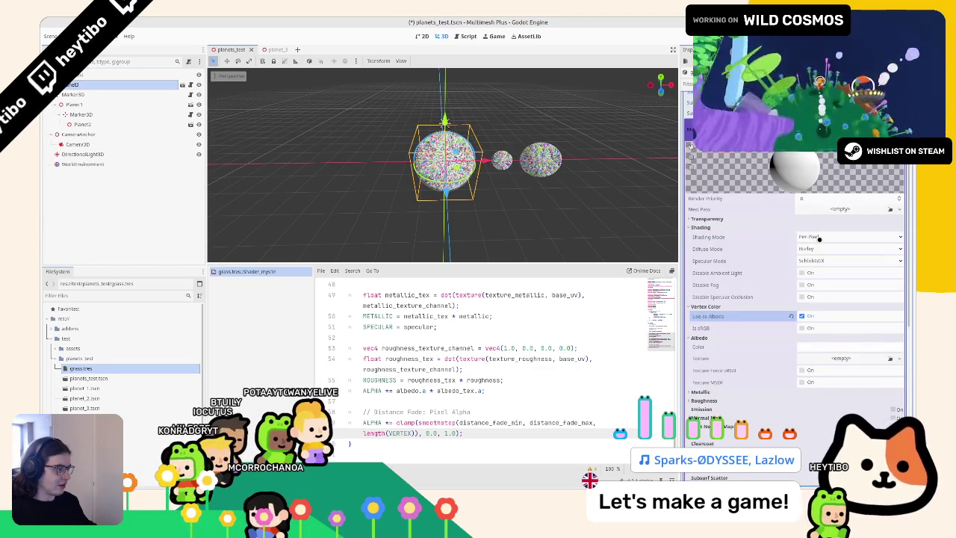
click(819, 238)
click(817, 256)
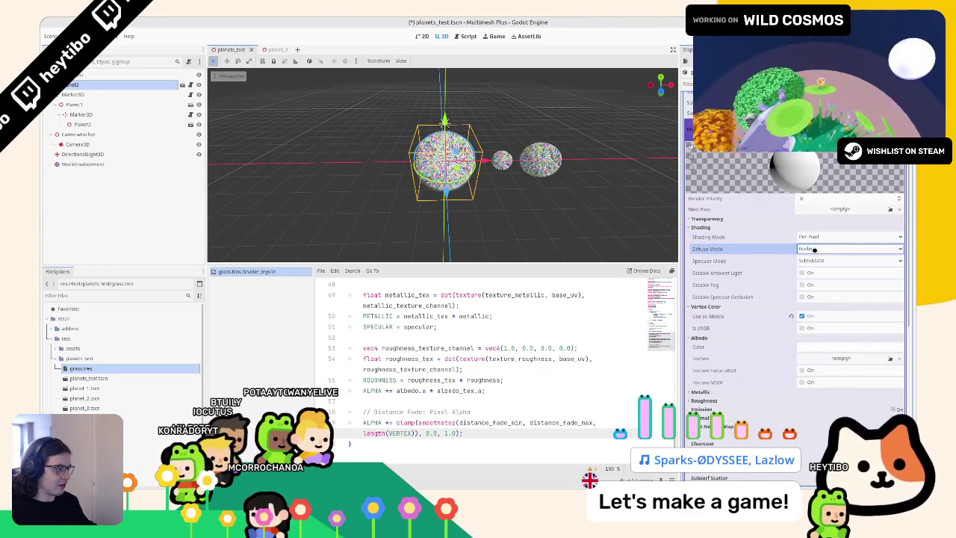
click(711, 219)
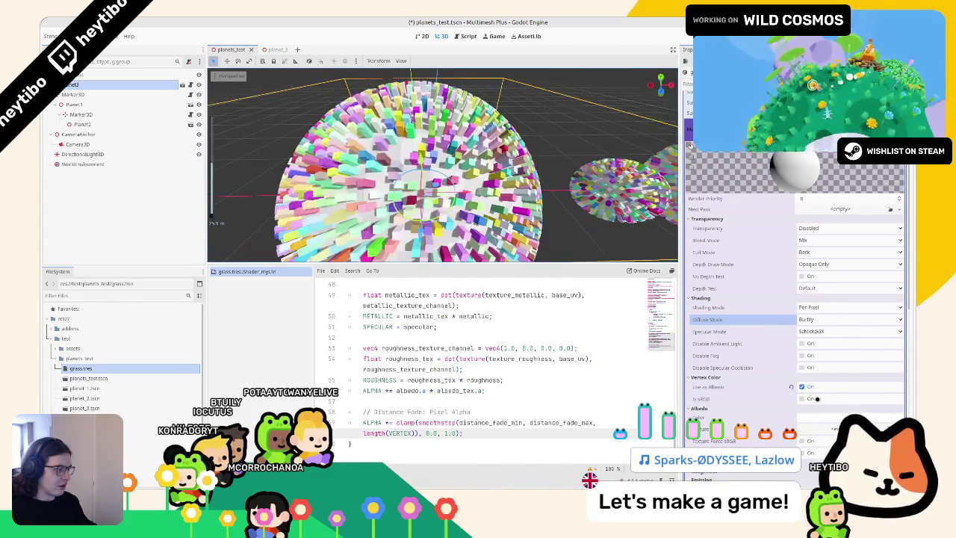
click(817, 399)
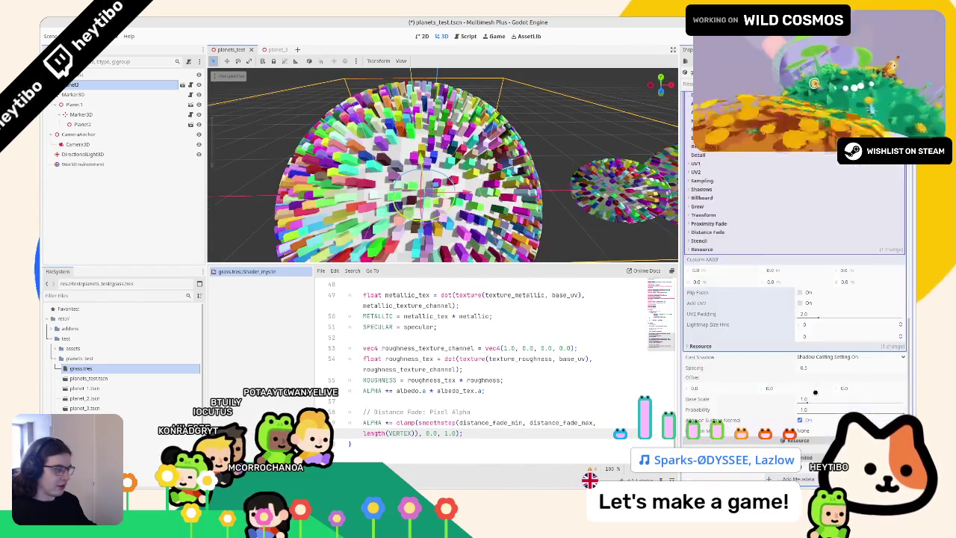
Step: Set distance fade to ObjectDither with 100 m minimum and 80 m maximum distance
click(725, 232)
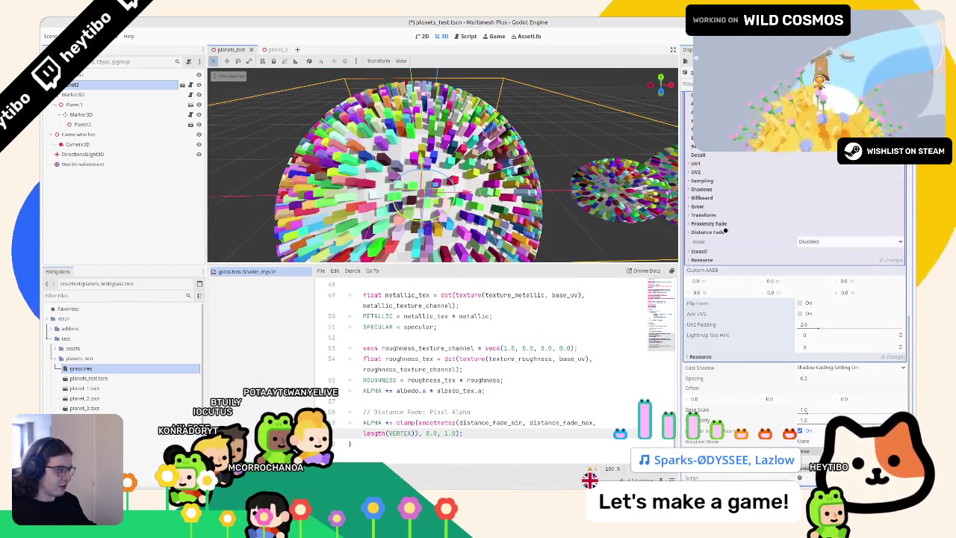
click(774, 224)
click(830, 252)
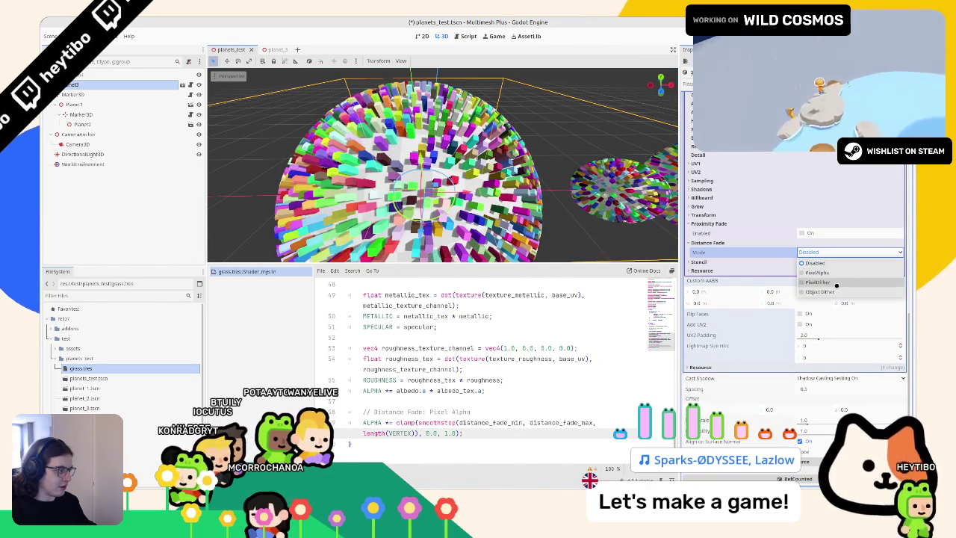
click(817, 254)
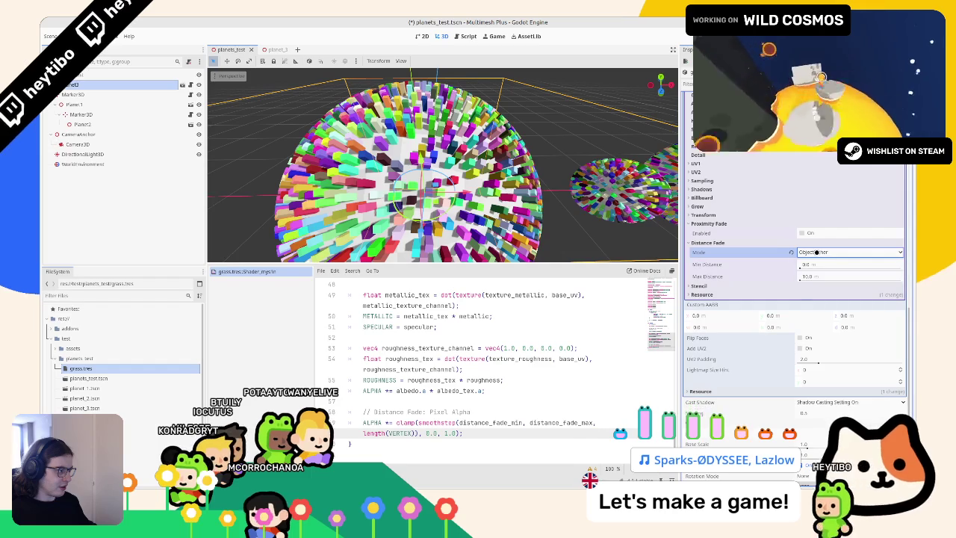
click(817, 264)
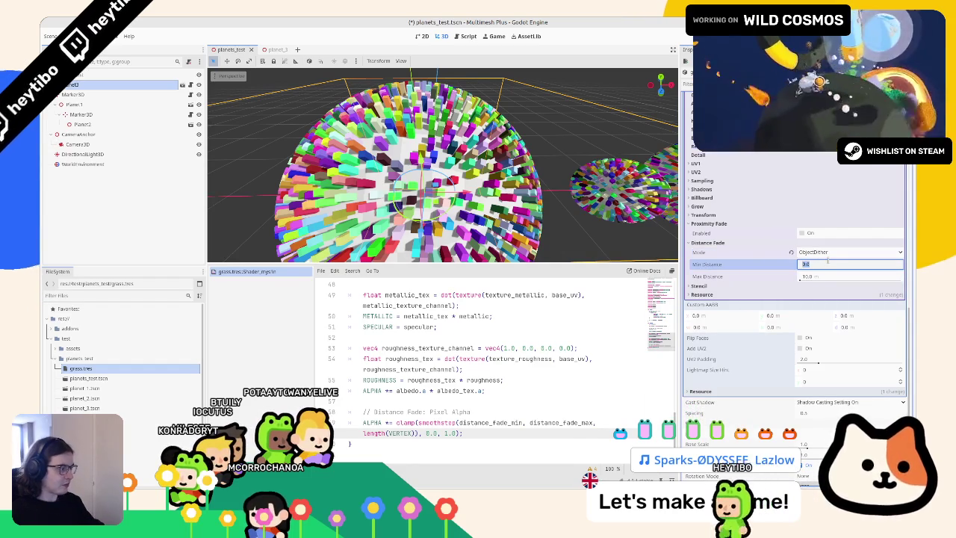
text(100)
key(Tab)
text(80)
key(Tab)
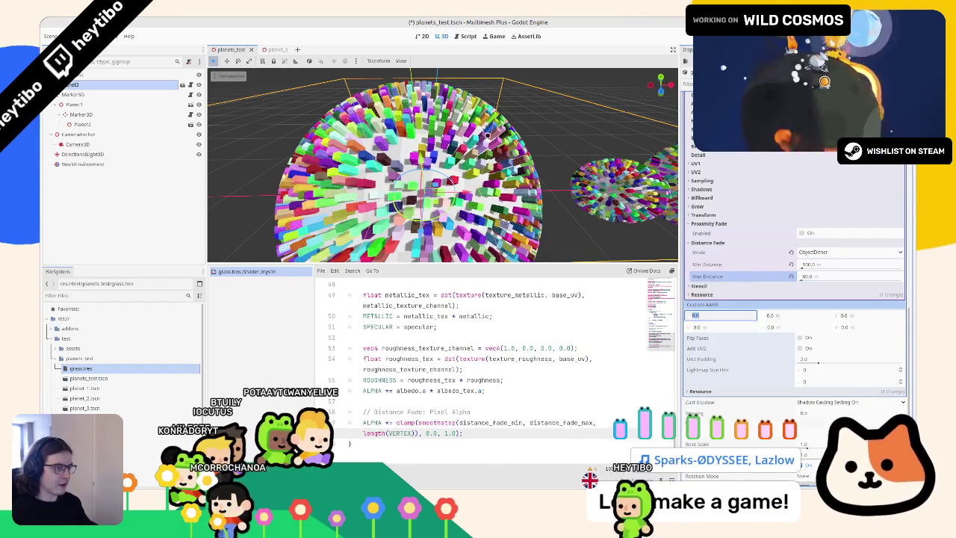
Step: Change the fade distances to a 20 m minimum and 10 m maximum
scroll(472, 160, down, 5)
scroll(472, 160, up, 10)
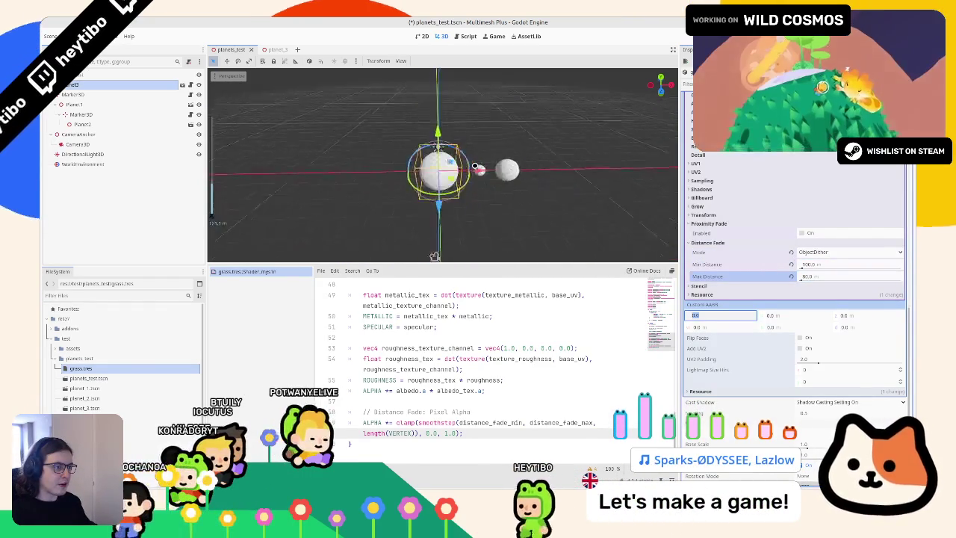
click(827, 264)
text(10)
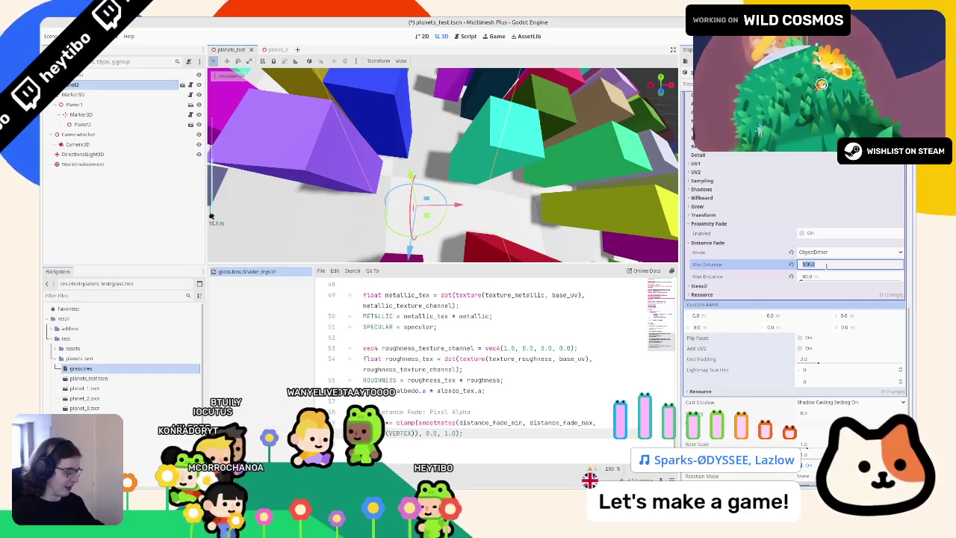
key(Tab)
text(20)
key(Tab)
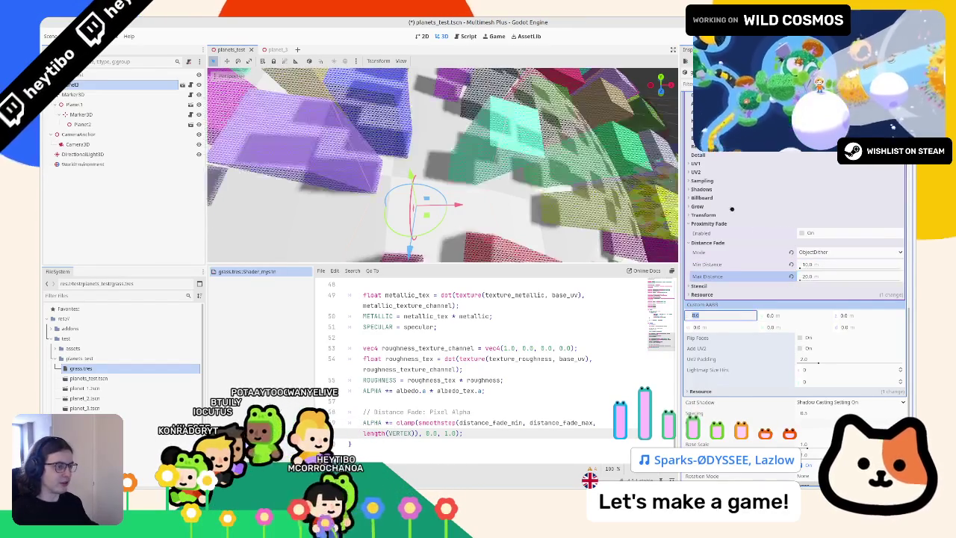
scroll(509, 172, down, 10)
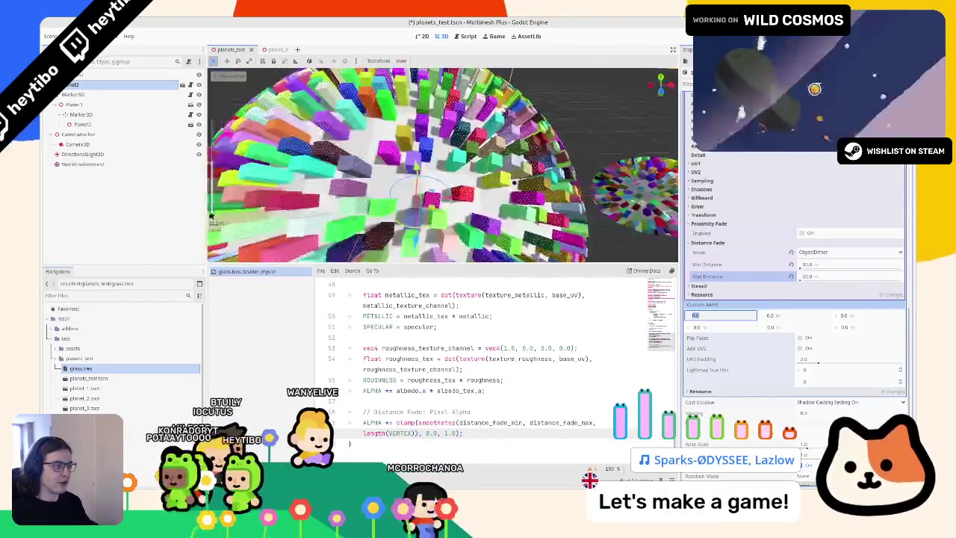
click(846, 263)
key(Tab)
text(10)
key(Tab)
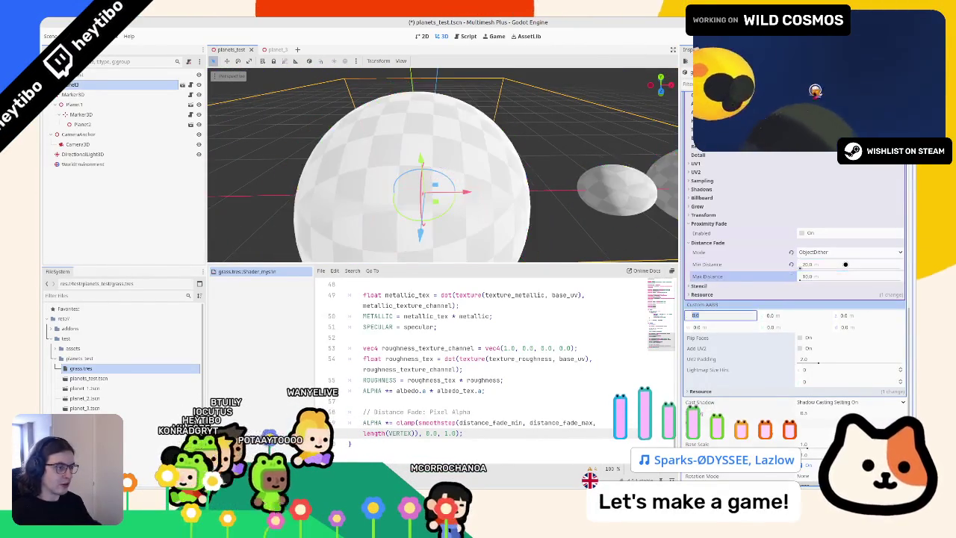
Step: Switch distance fade mode to PixelDither and orbit around the grass-covered planet
scroll(519, 157, up, 3)
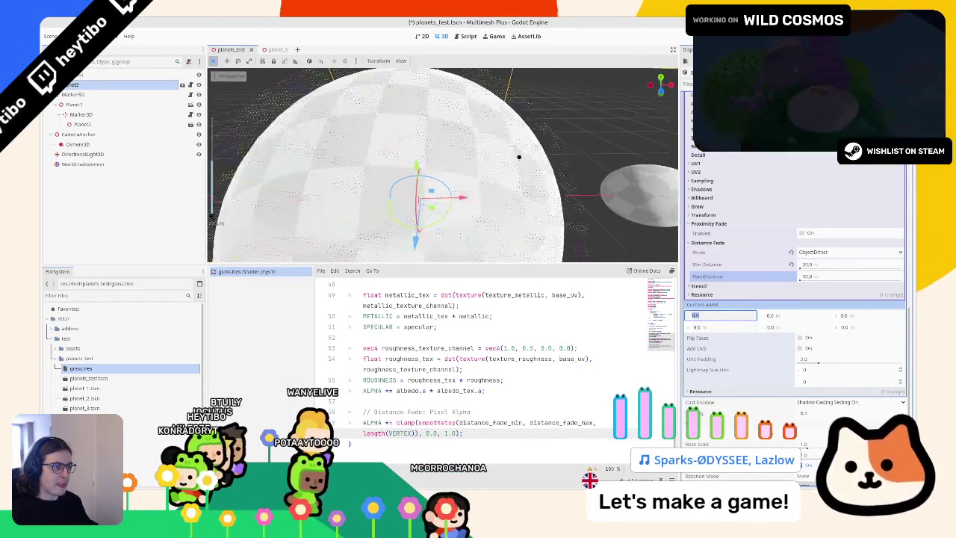
click(809, 252)
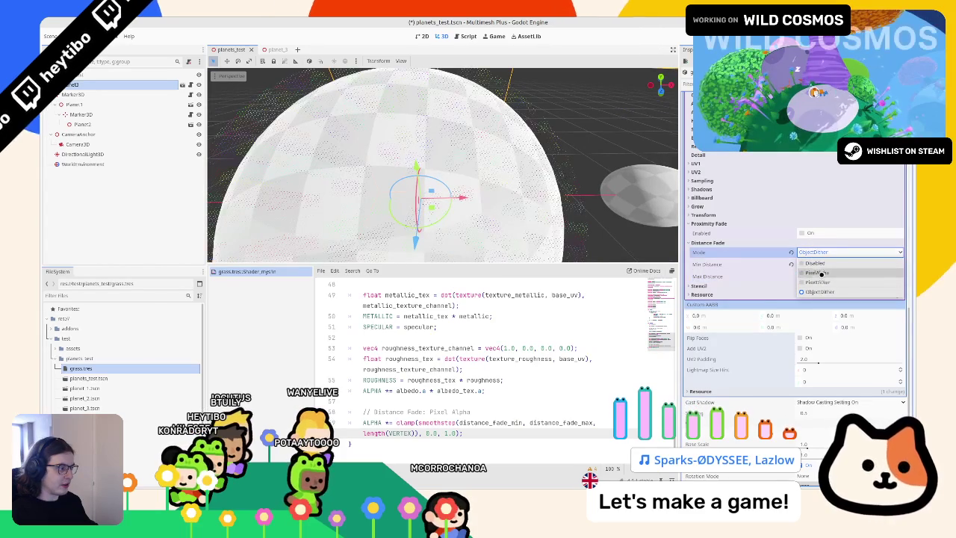
click(818, 282)
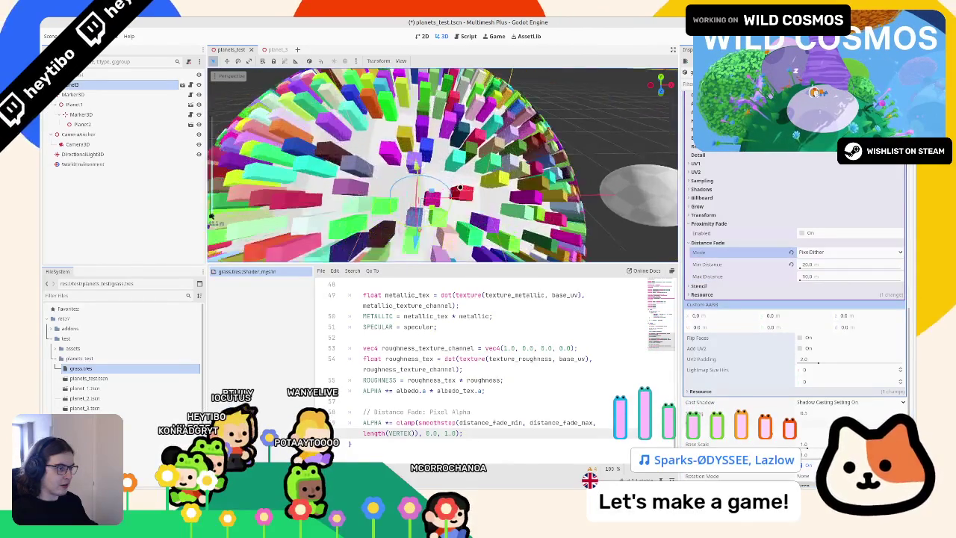
scroll(466, 192, down, 3)
scroll(467, 192, up, 2)
scroll(469, 192, down, 4)
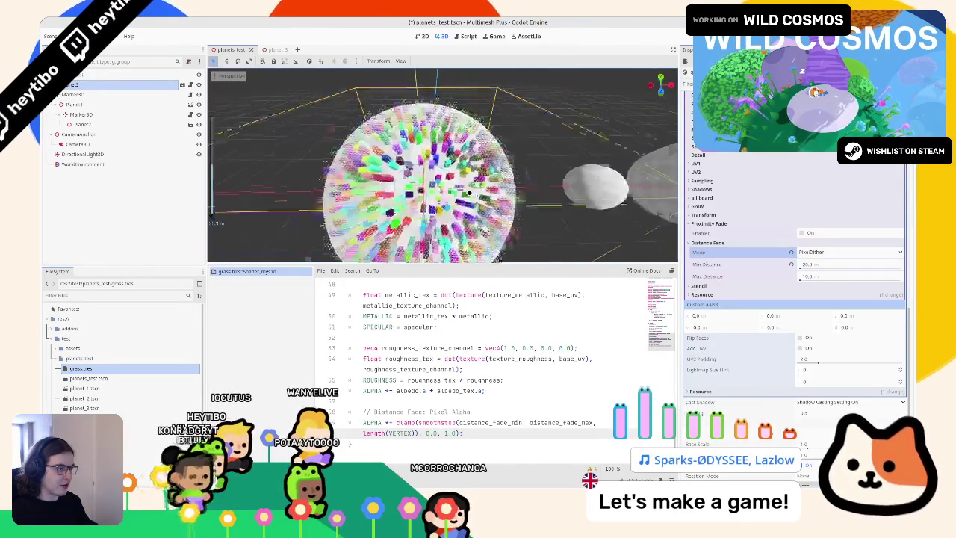
scroll(469, 193, up, 3)
drag(470, 193, 520, 191)
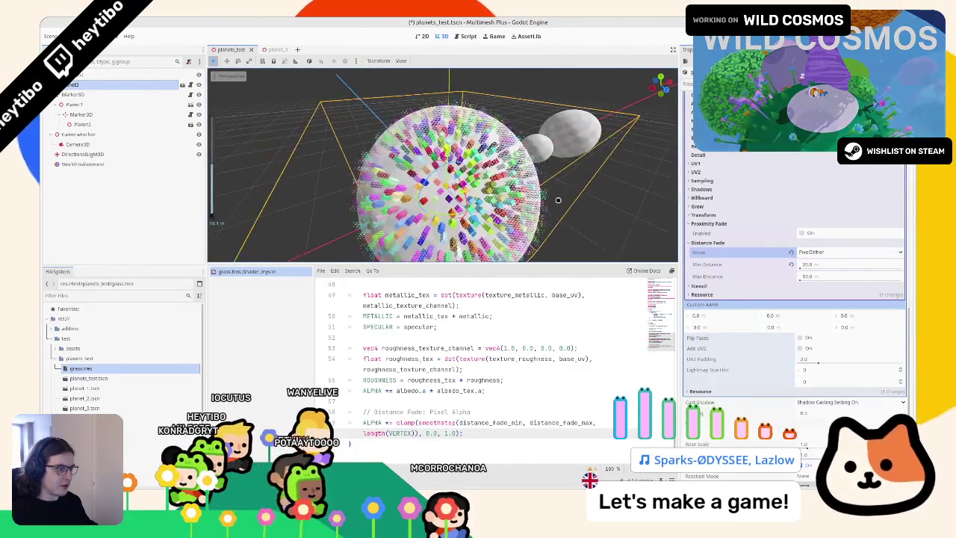
scroll(812, 239, up, 5)
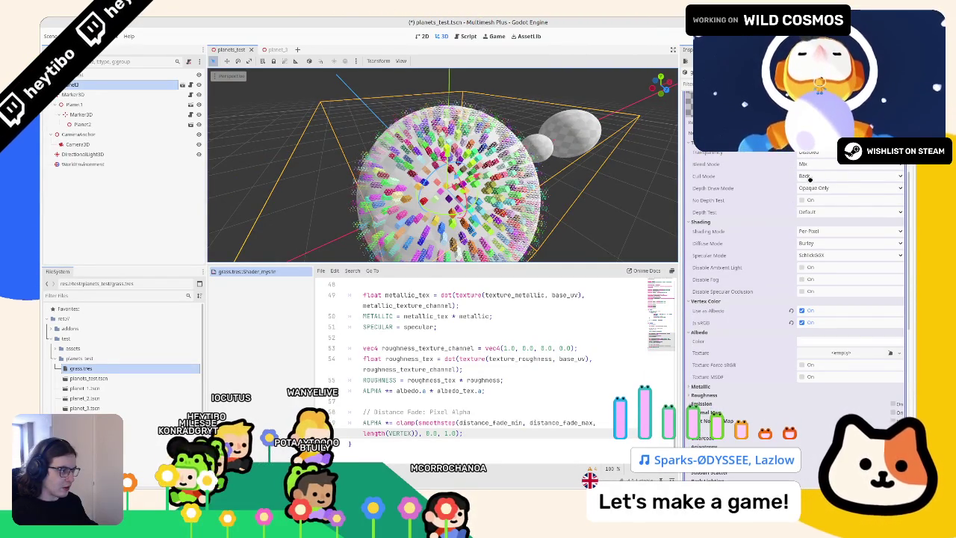
Step: Keep the blend mode on Mix and set the grass transparency to Alpha Scissor
click(812, 166)
click(812, 165)
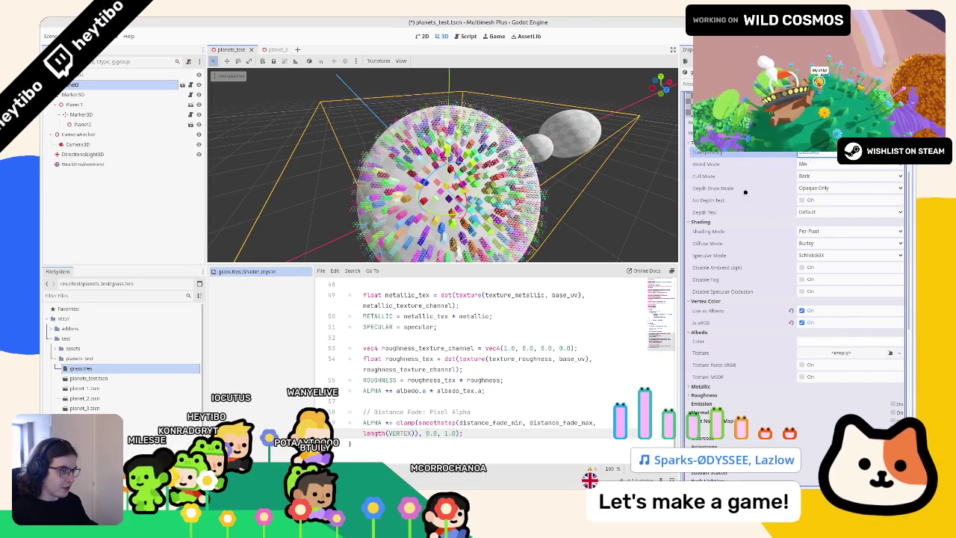
scroll(537, 197, up, 1)
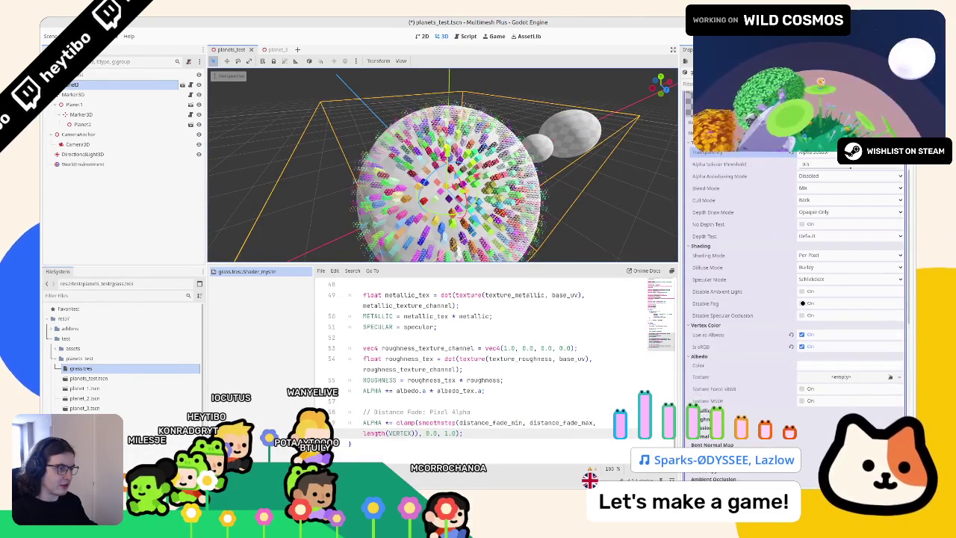
scroll(811, 313, down, 5)
scroll(810, 315, down, 6)
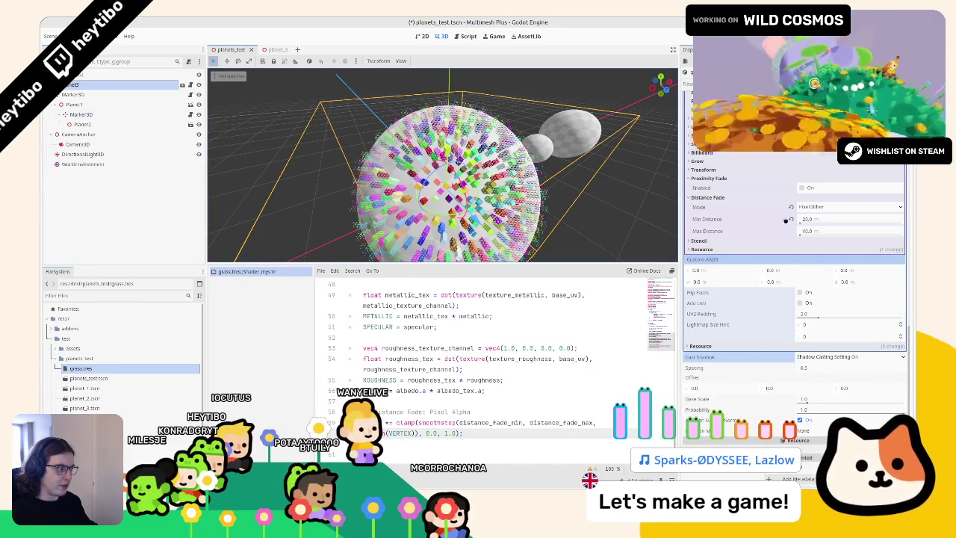
scroll(790, 206, up, 1)
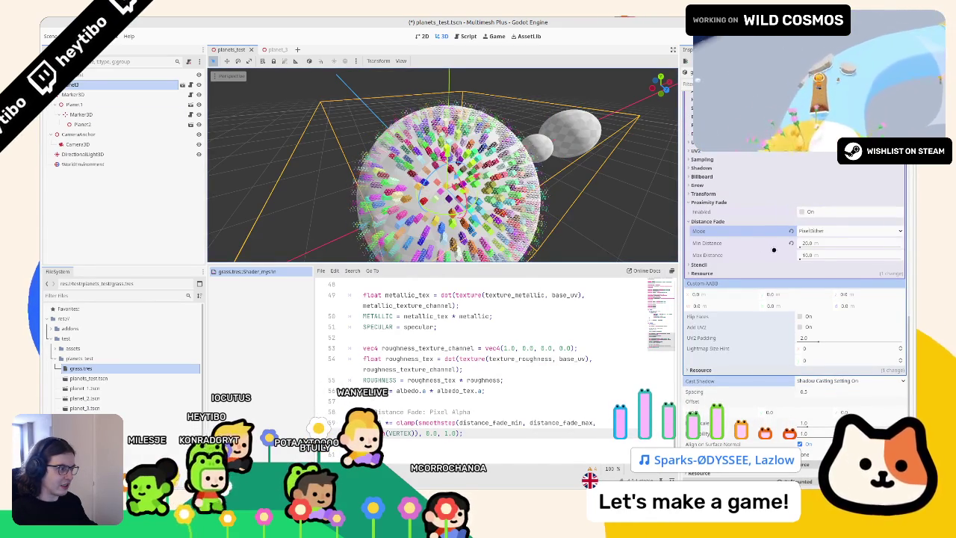
scroll(805, 220, up, 10)
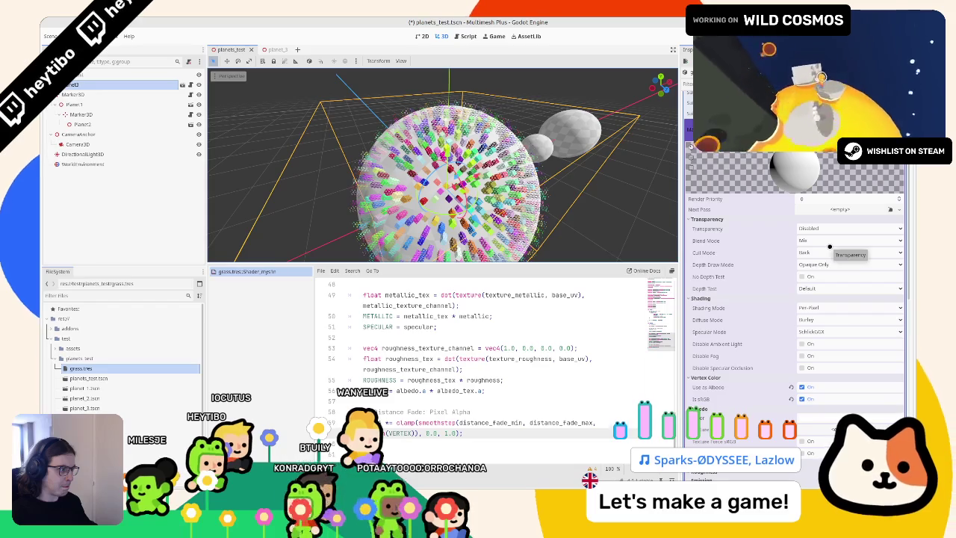
click(829, 229)
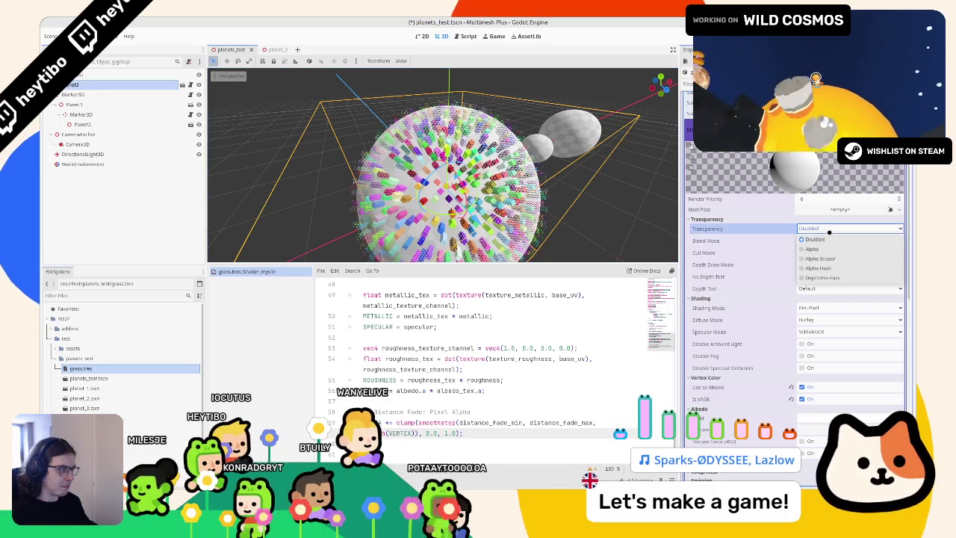
click(826, 276)
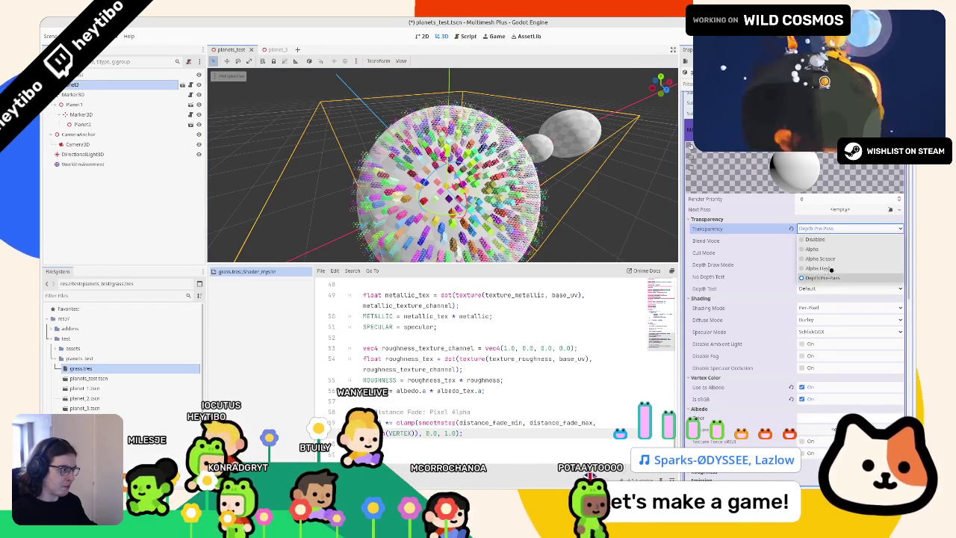
click(830, 267)
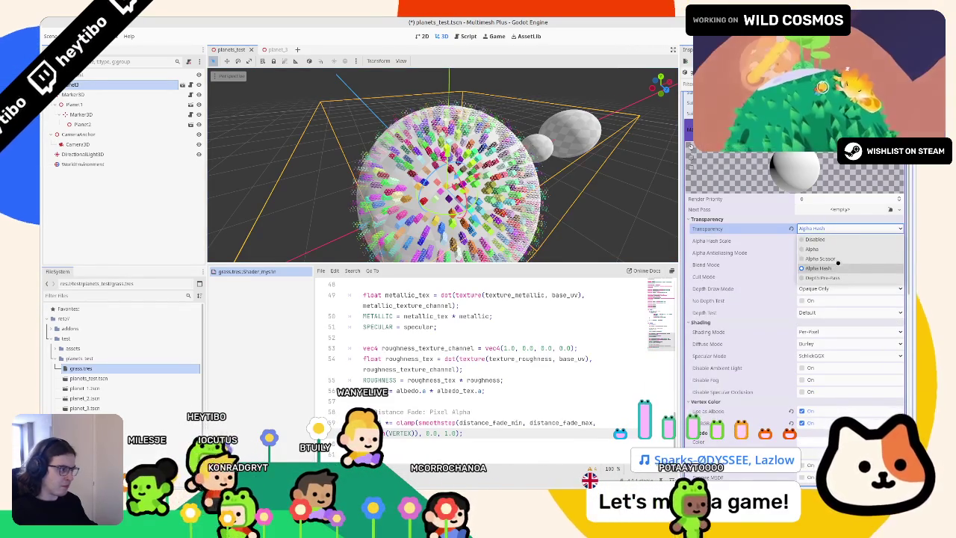
click(820, 257)
Step: Set the distance fade minimum distance to 100
scroll(502, 194, up, 5)
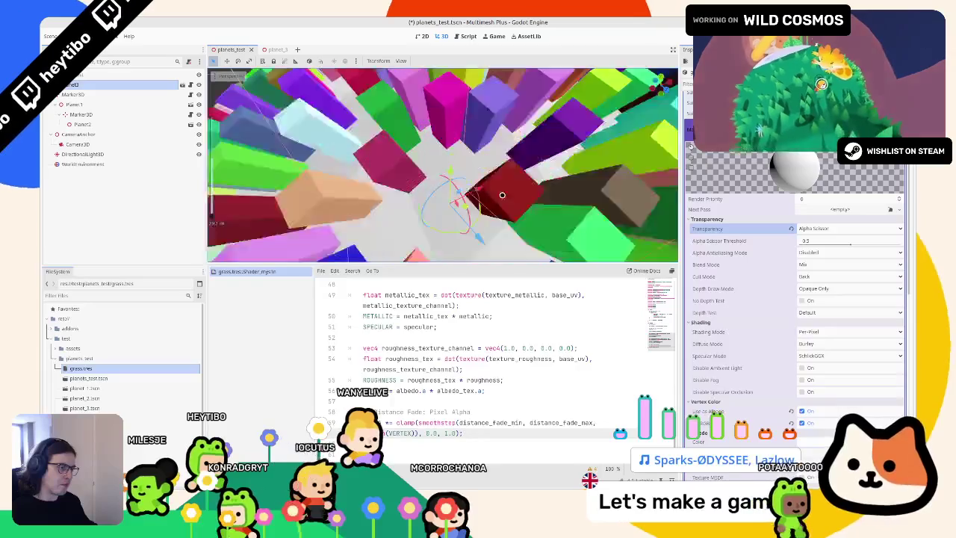
scroll(502, 193, down, 5)
scroll(864, 353, down, 5)
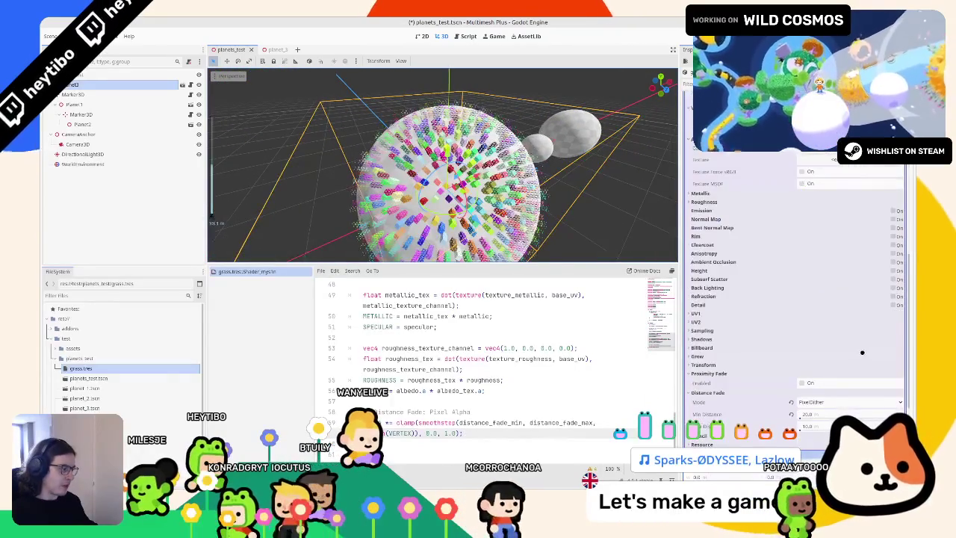
click(808, 413)
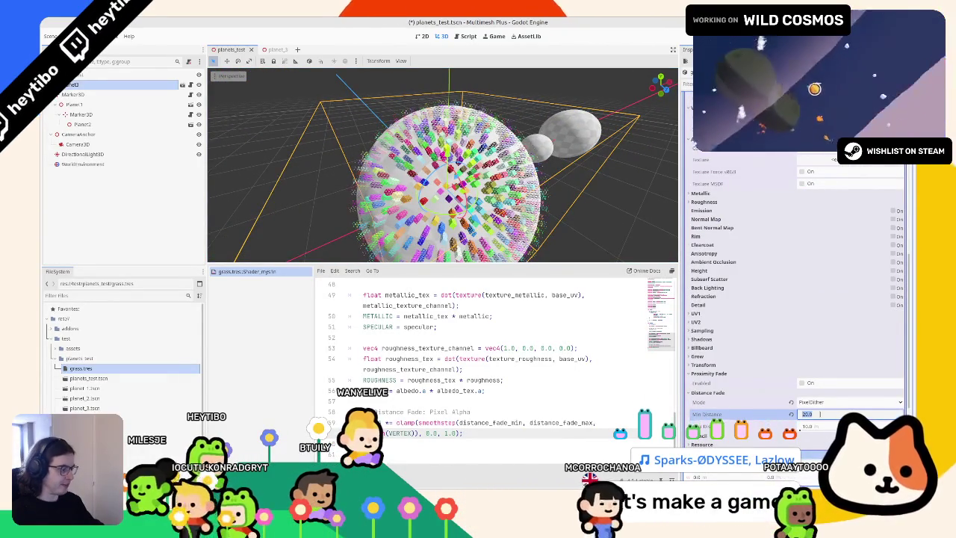
text(100)
key(Tab)
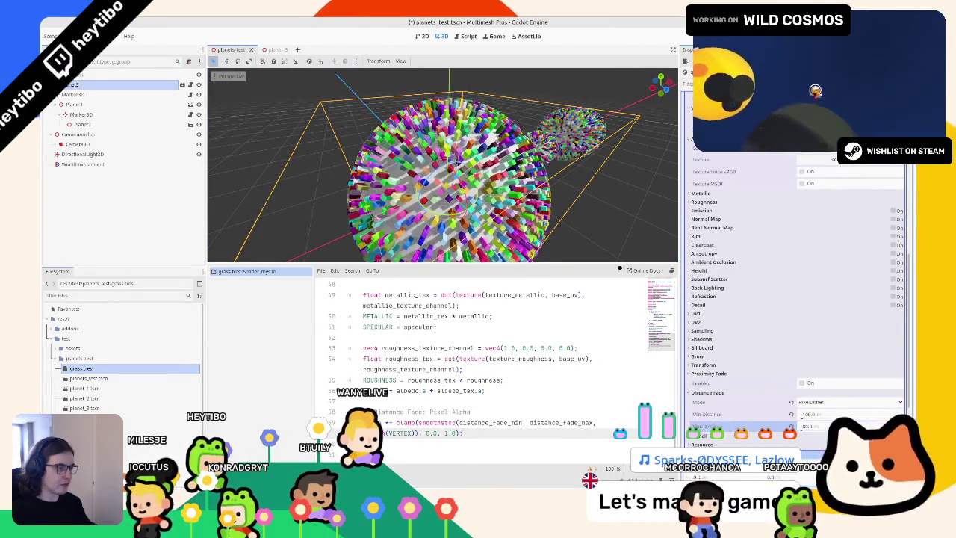
scroll(478, 196, down, 10)
scroll(478, 195, down, 2)
scroll(478, 196, up, 4)
Step: Run the game in a maximised window, stop it, and select the Camera3D node
key(F6)
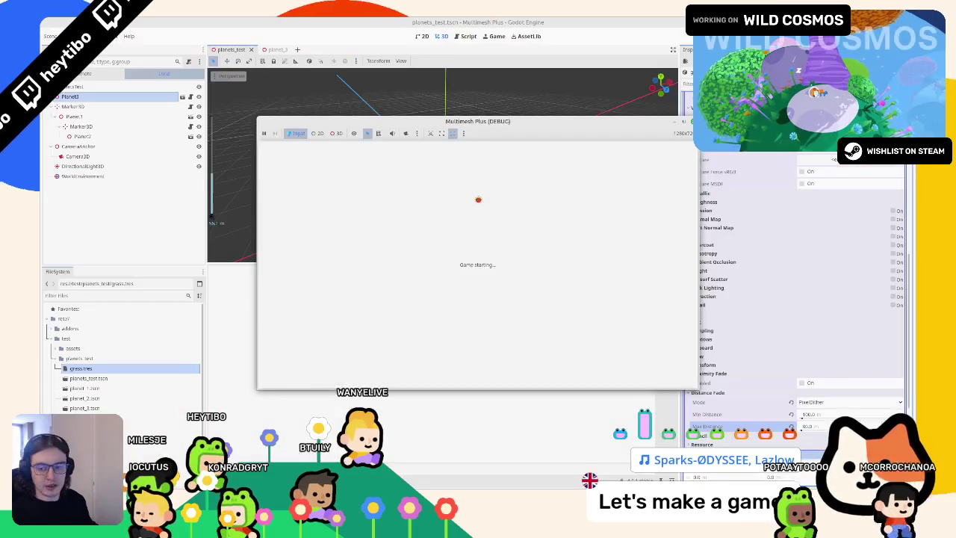
click(685, 124)
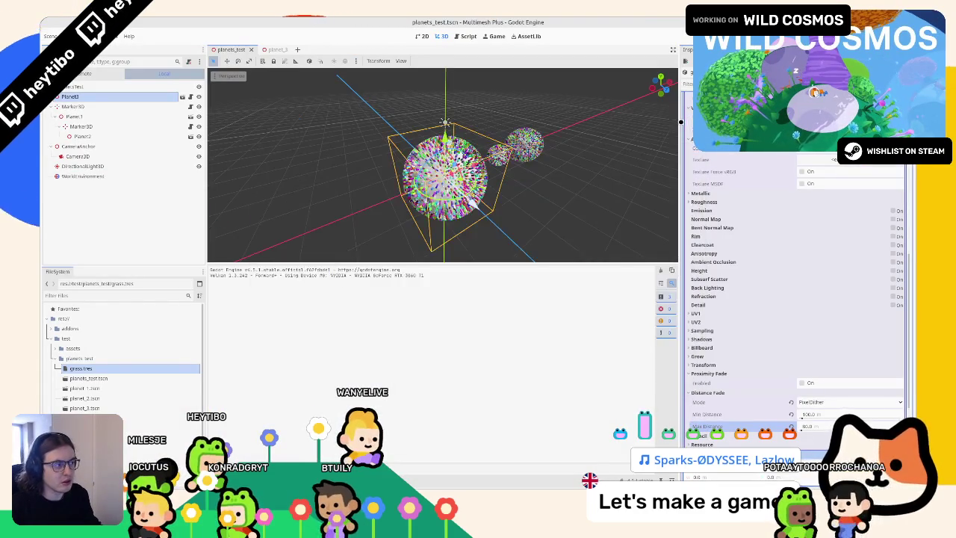
key(F6)
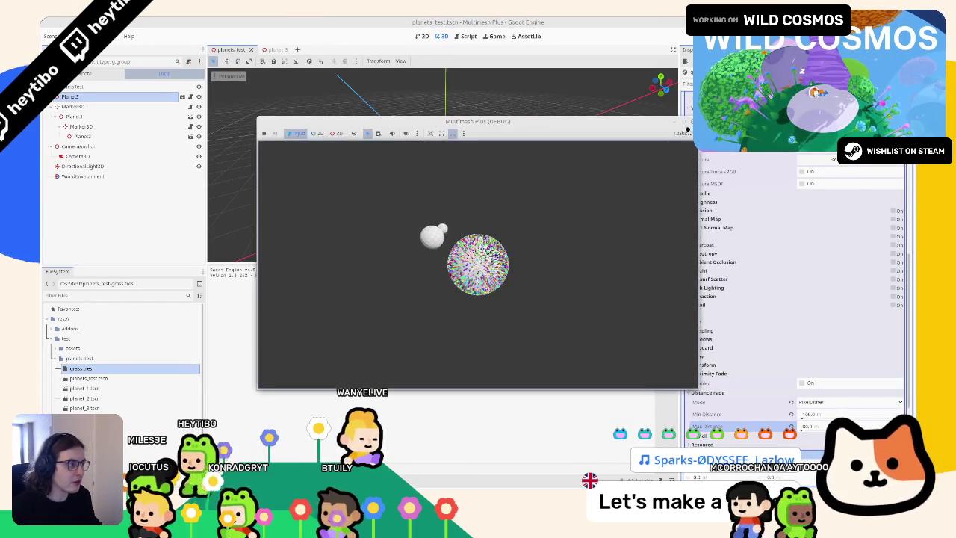
click(681, 121)
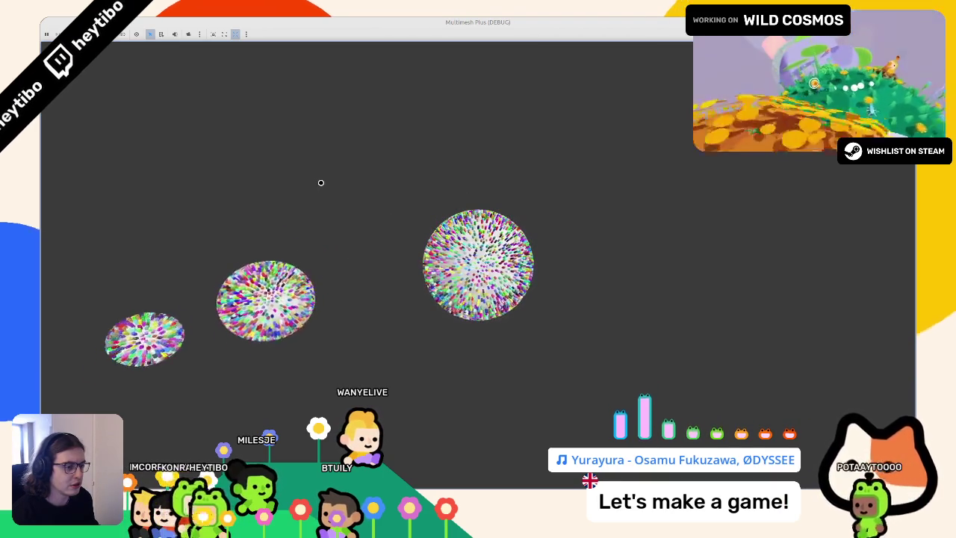
key(F8)
click(77, 144)
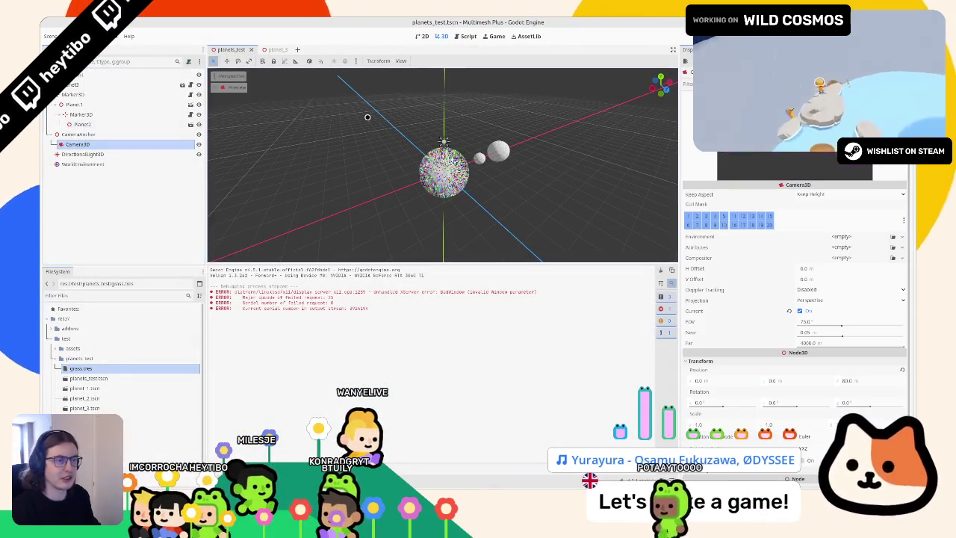
Step: Run the game, pull the camera farther back, then reset its Position Z to 80
key(F5)
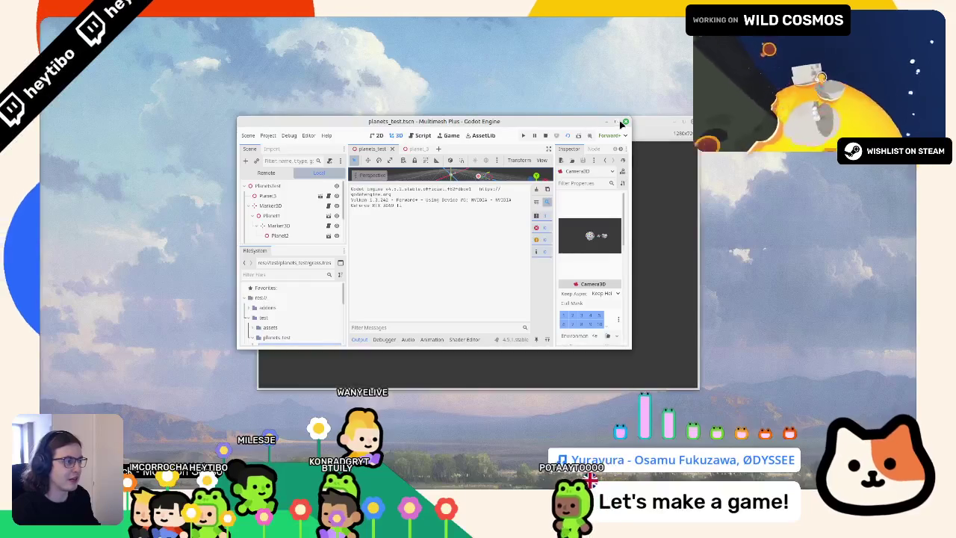
double_click(467, 121)
right_click(508, 128)
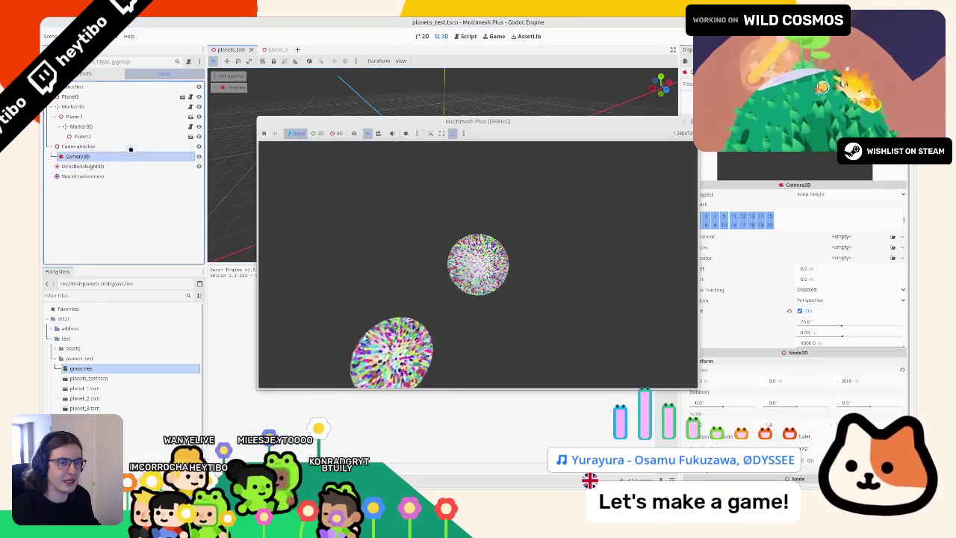
drag(847, 380, 867, 380)
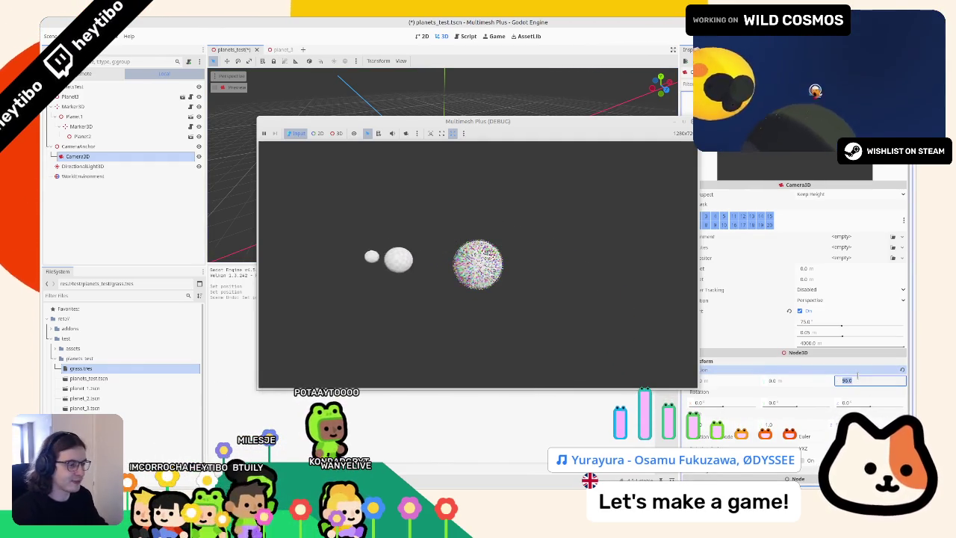
text(80)
key(Return)
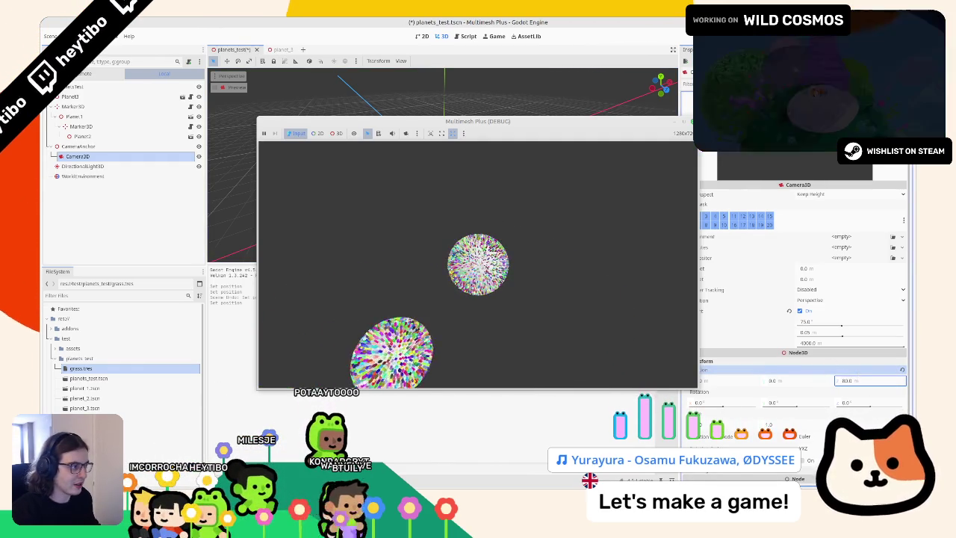
Step: Stop the game and bring up the mm_plus_3d.gd buffer-allocation code
key(F8)
key(ctrl+F3)
scroll(492, 111, down, 3)
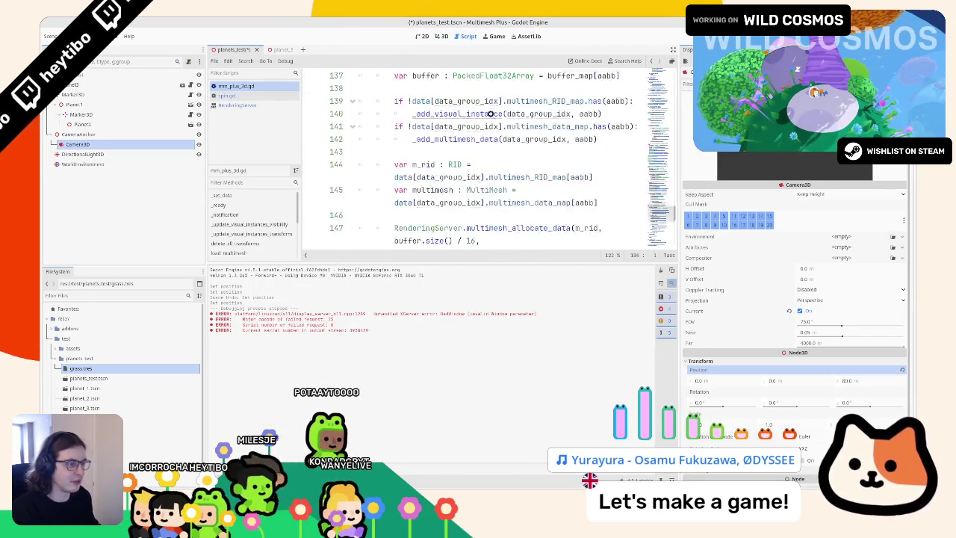
Step: Run the game once, then change the visibility range max on line 100 to 150.0
scroll(493, 112, up, 10)
click(445, 35)
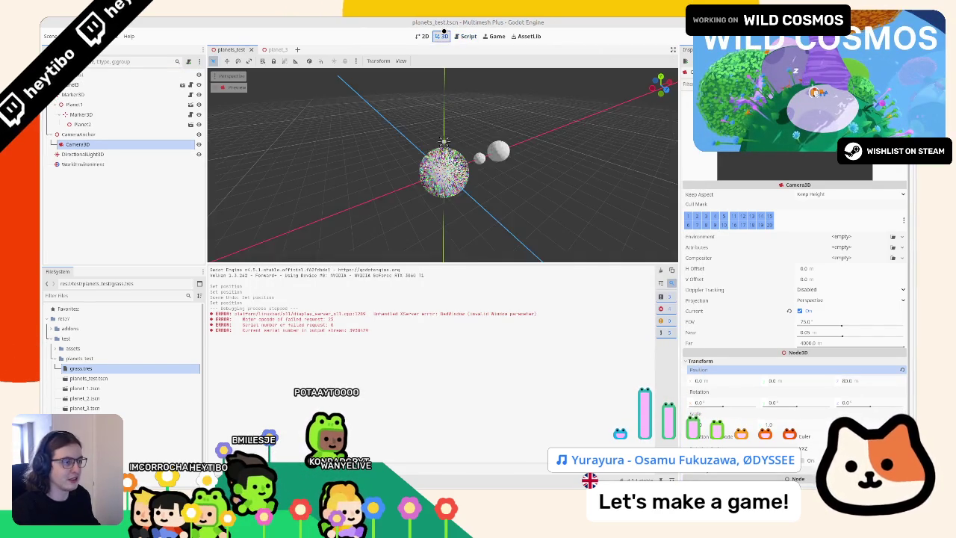
key(F5)
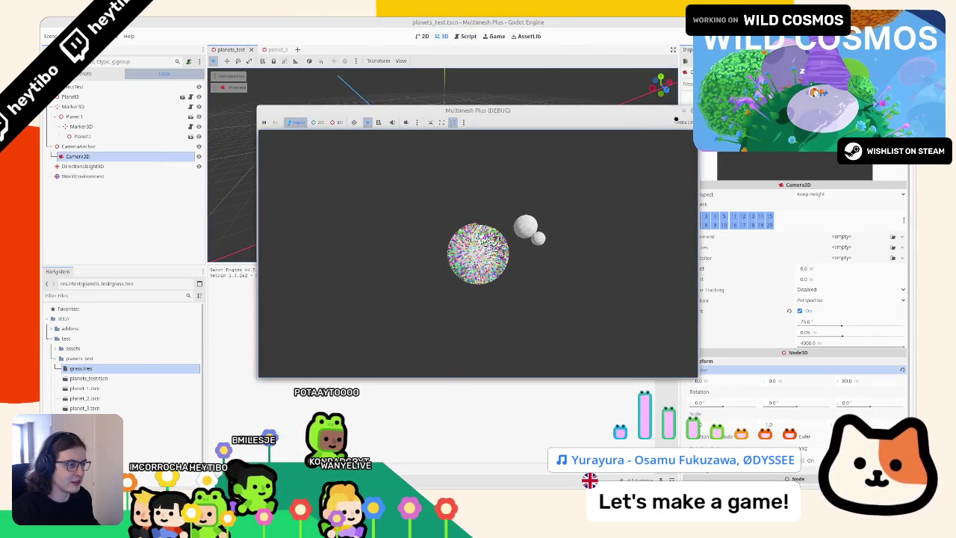
click(463, 36)
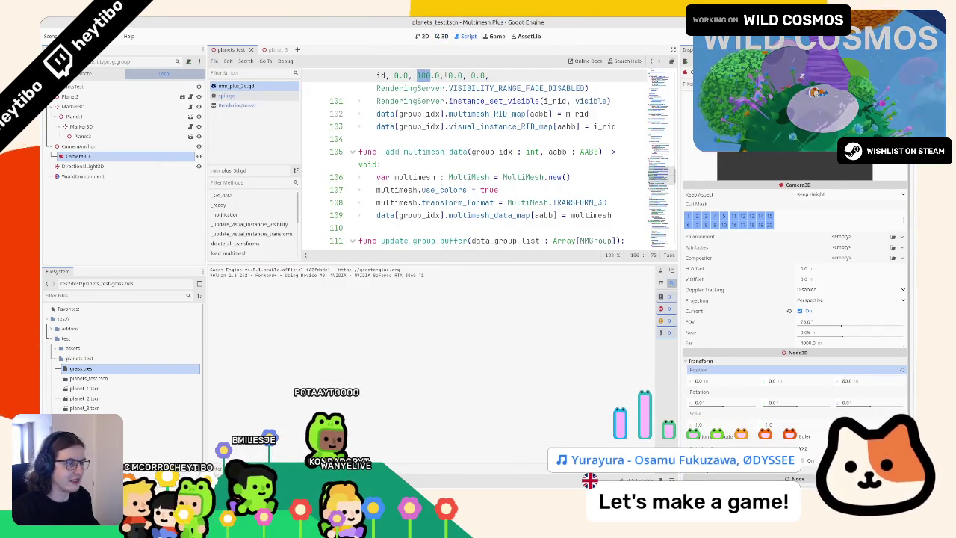
text(5)
click(418, 75)
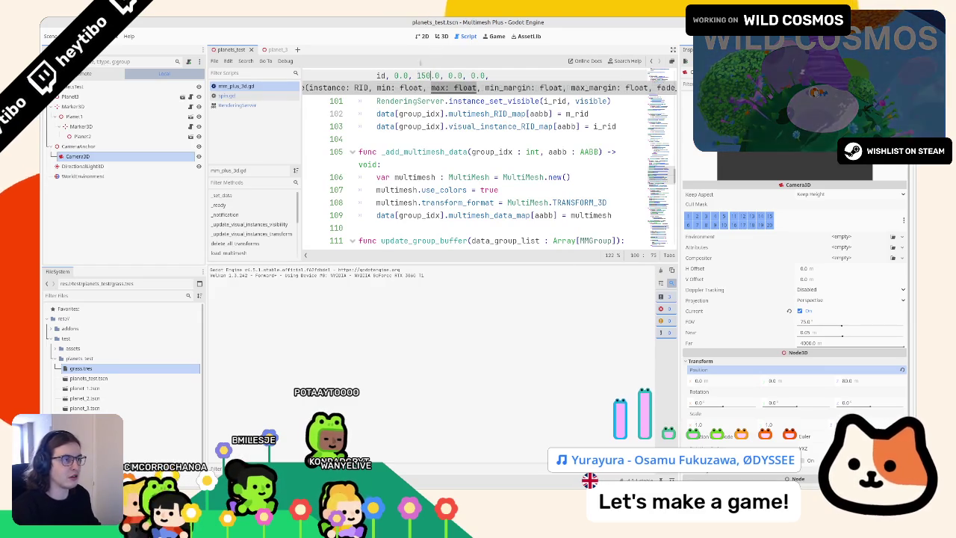
Step: Run the game full-screen to check the planets with the 150 range, then stop it
click(441, 36)
key(F5)
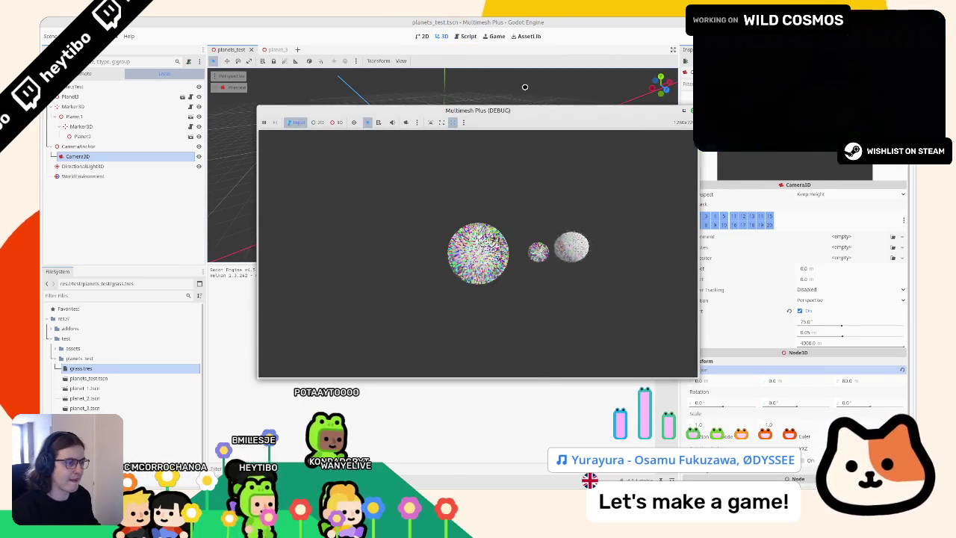
click(683, 112)
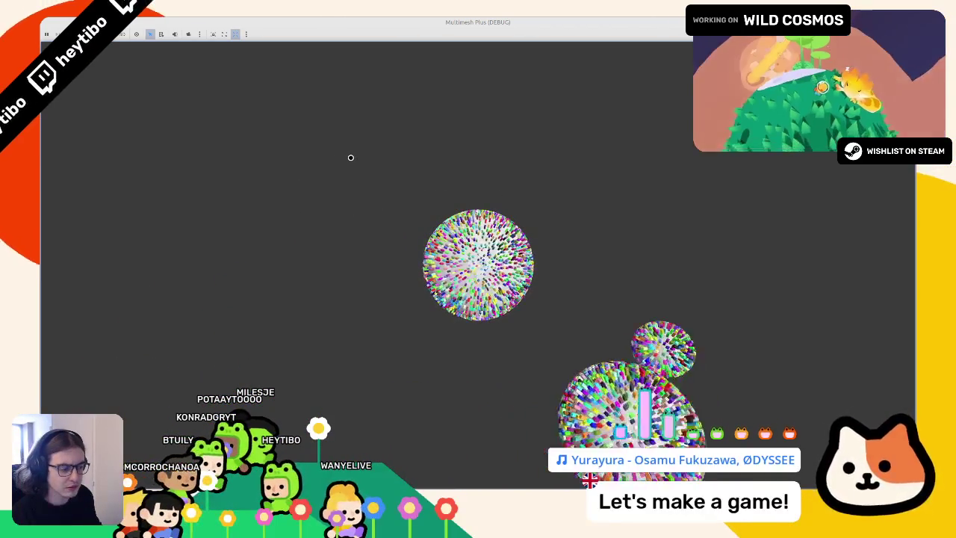
key(F8)
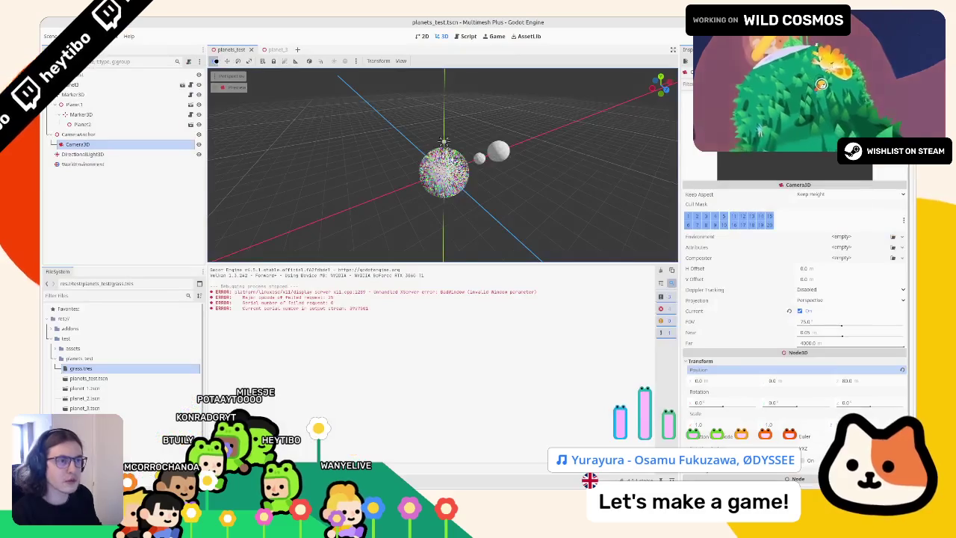
Step: Change the grass.tres mesh's shadow casting mode to double-sided
click(111, 374)
scroll(690, 244, down, 3)
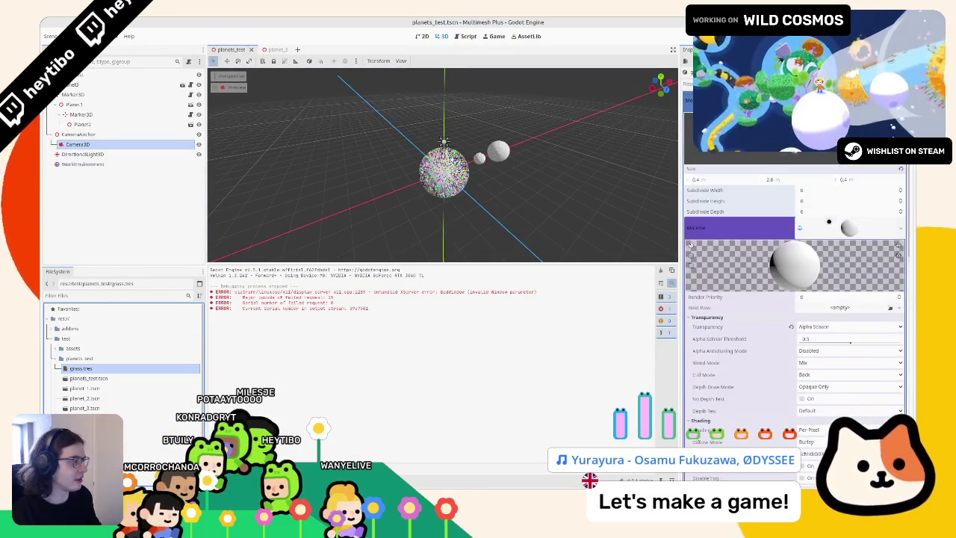
scroll(796, 298, down, 10)
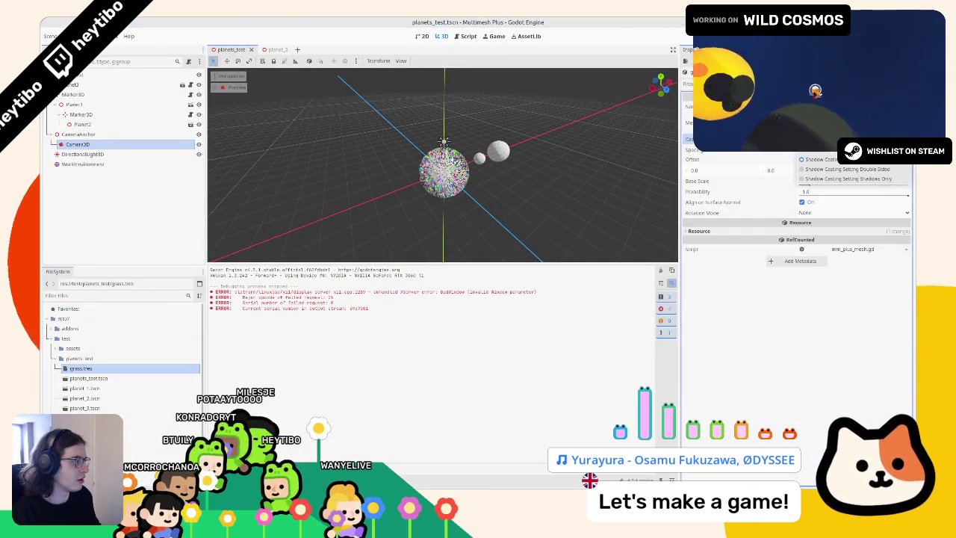
click(835, 170)
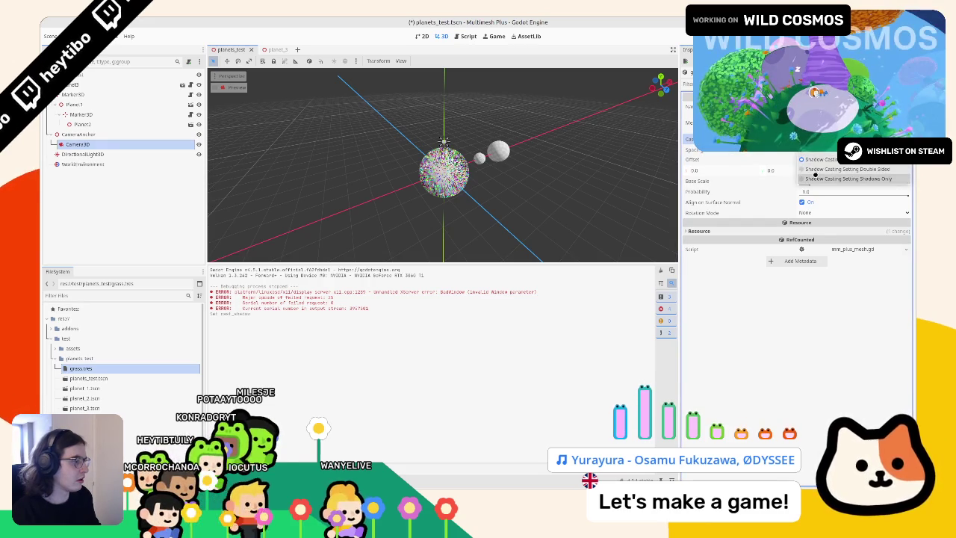
click(815, 176)
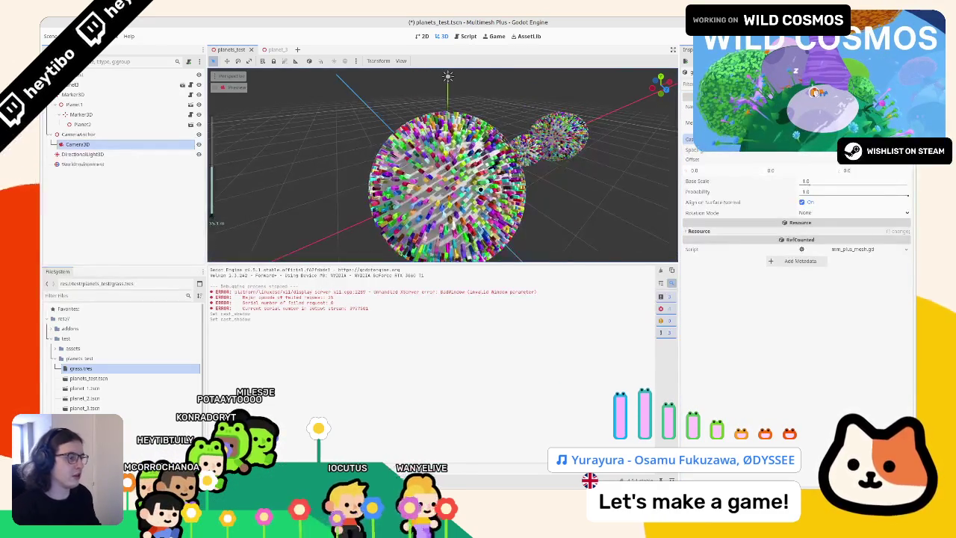
Step: Save and run the planets test scene twice, then select its root node
key(F6)
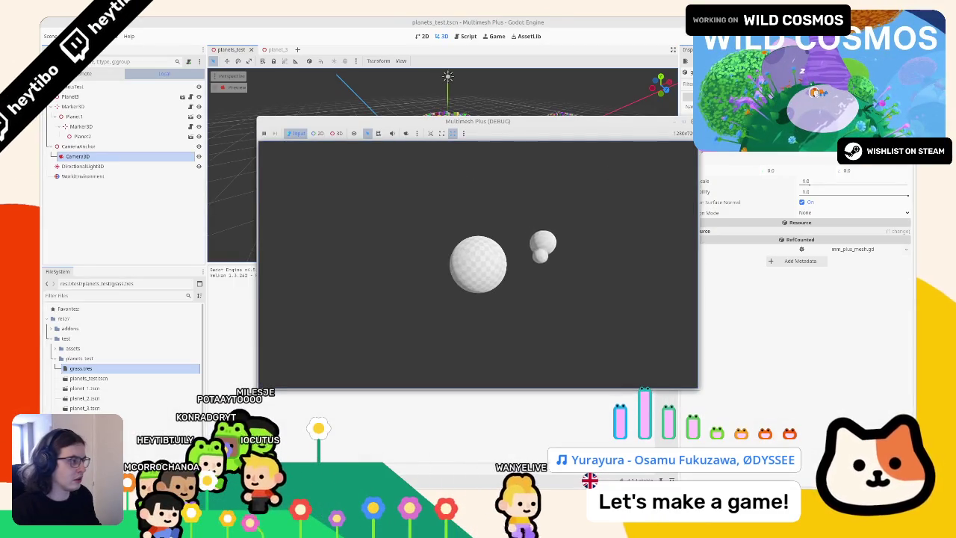
key(F8)
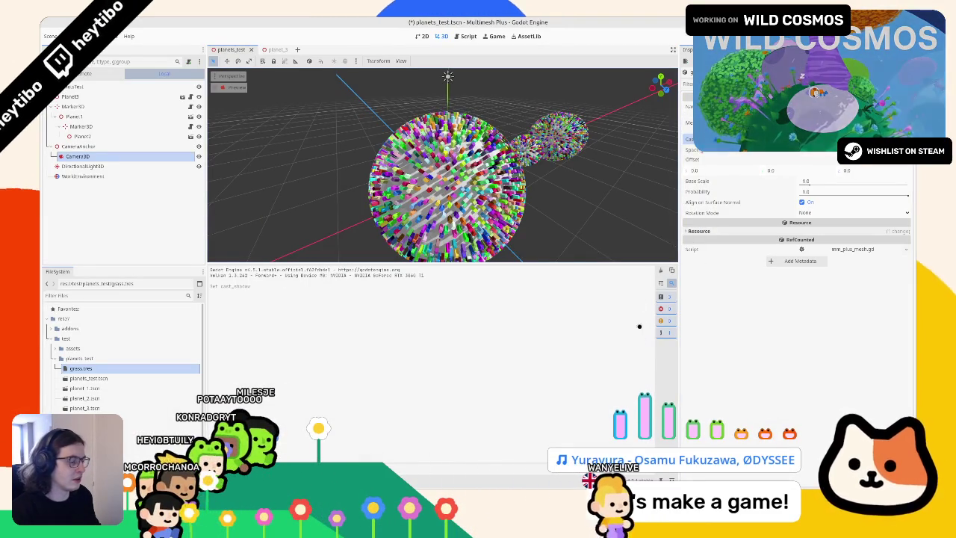
key(F6)
key(F6)
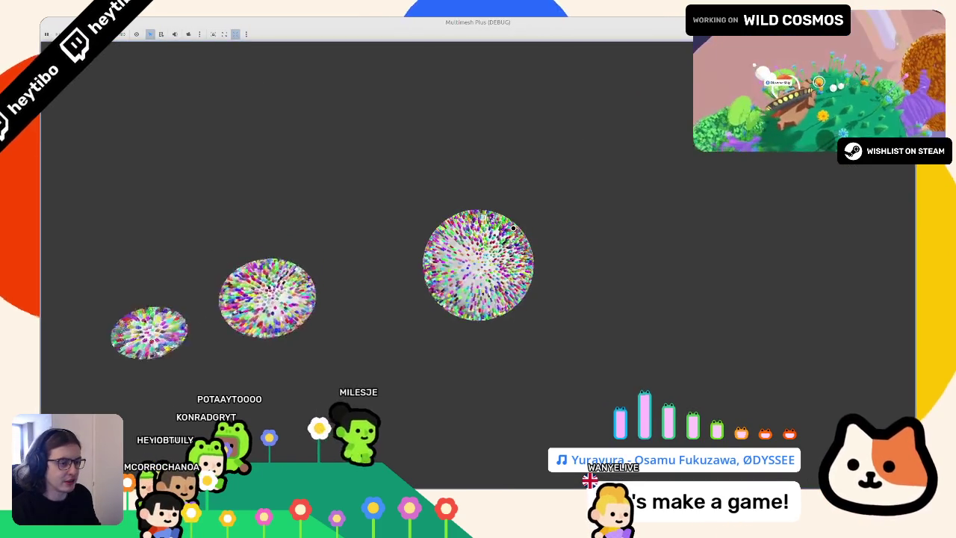
key(F8)
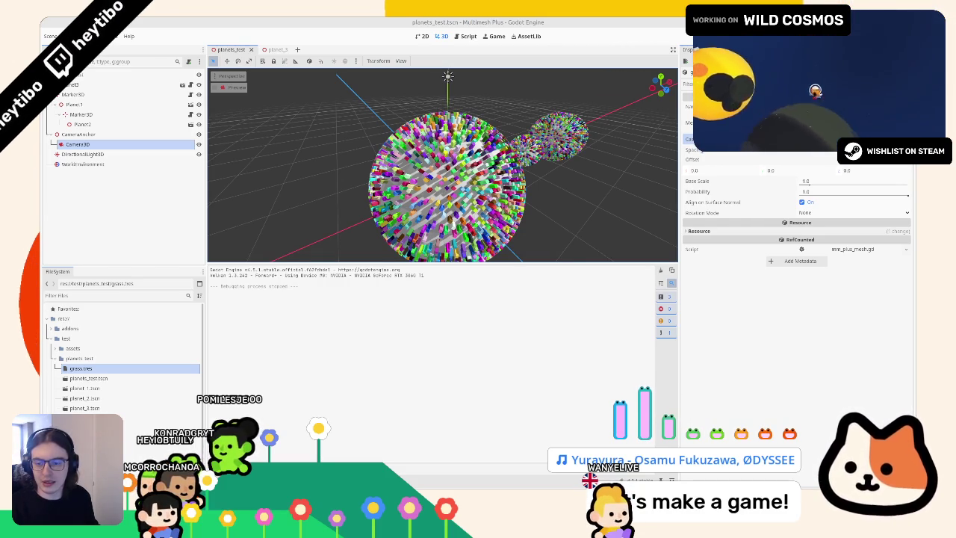
click(82, 74)
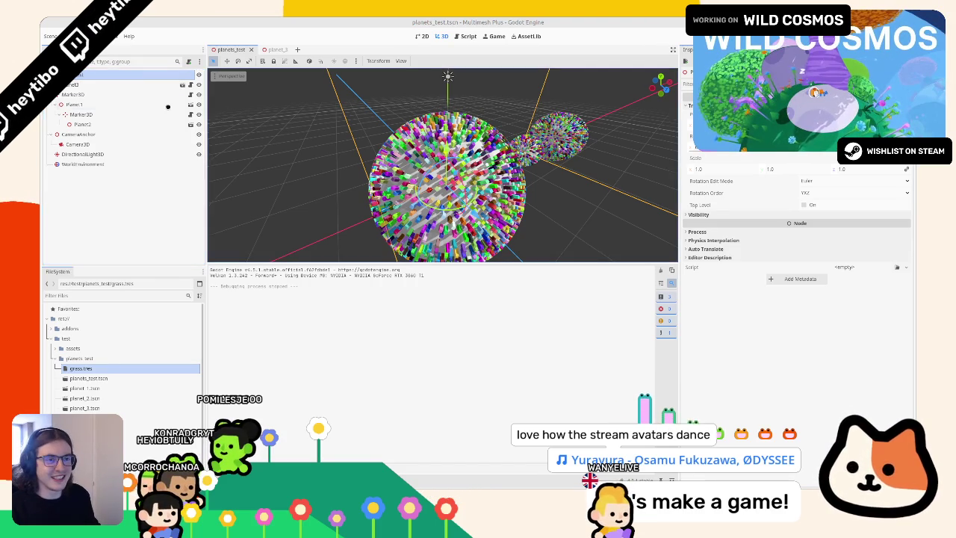
Step: Add a Label child node to the planets test scene's root
double_click(153, 76)
key(ctrl+a)
text(label)
key(Return)
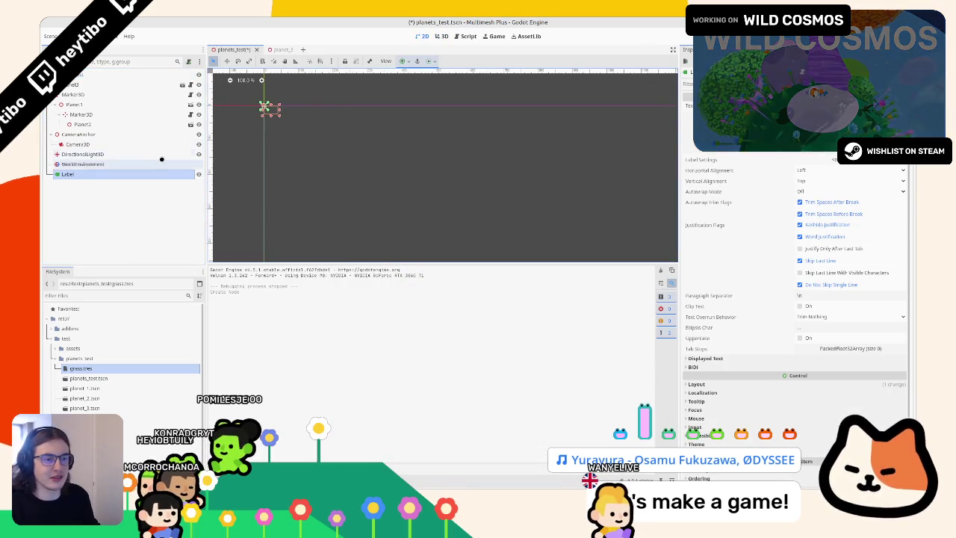
Step: Rename the new Label node to DebugLabel, holding off on a script
double_click(151, 174)
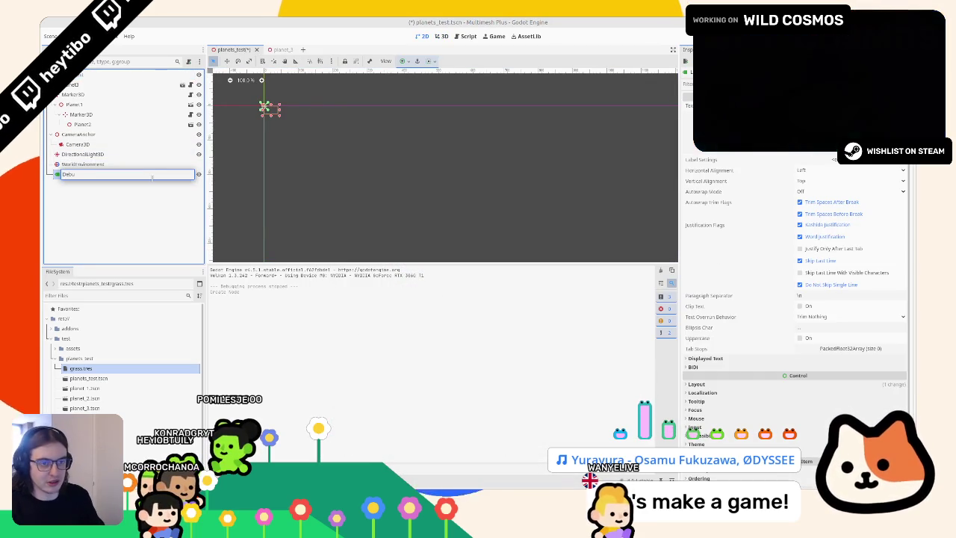
text(gLabel)
key(Return)
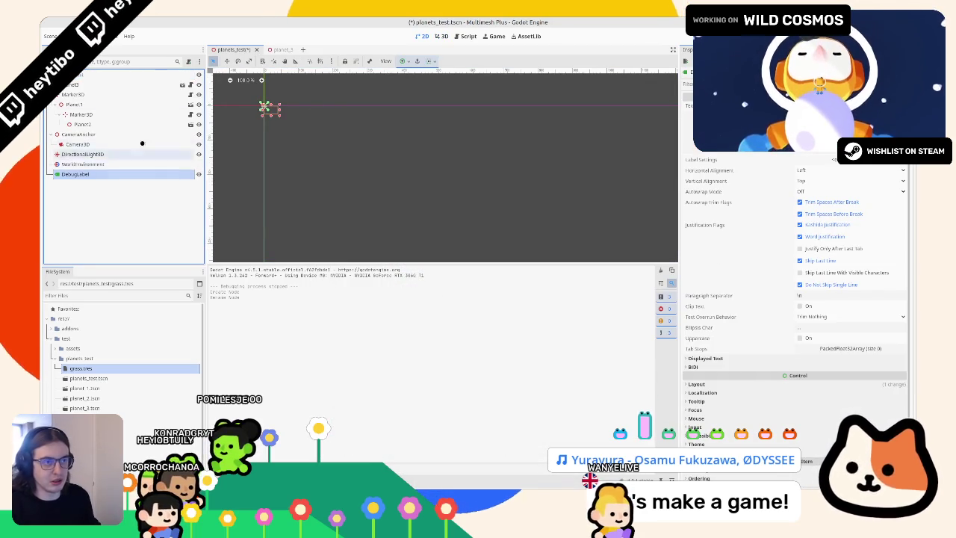
click(187, 61)
key(Escape)
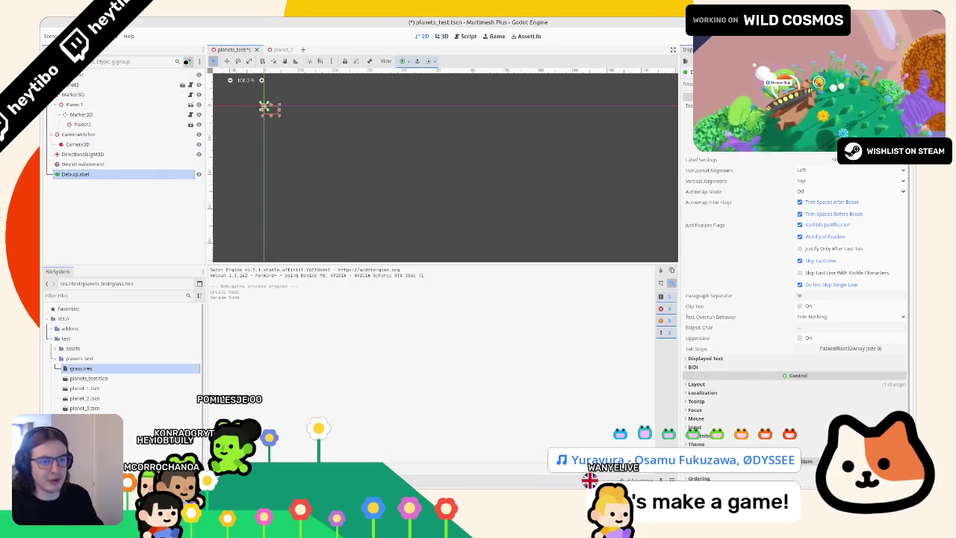
Step: Rename the label MonitorLabel and attach a new monitor_label.gd script to it
click(108, 173)
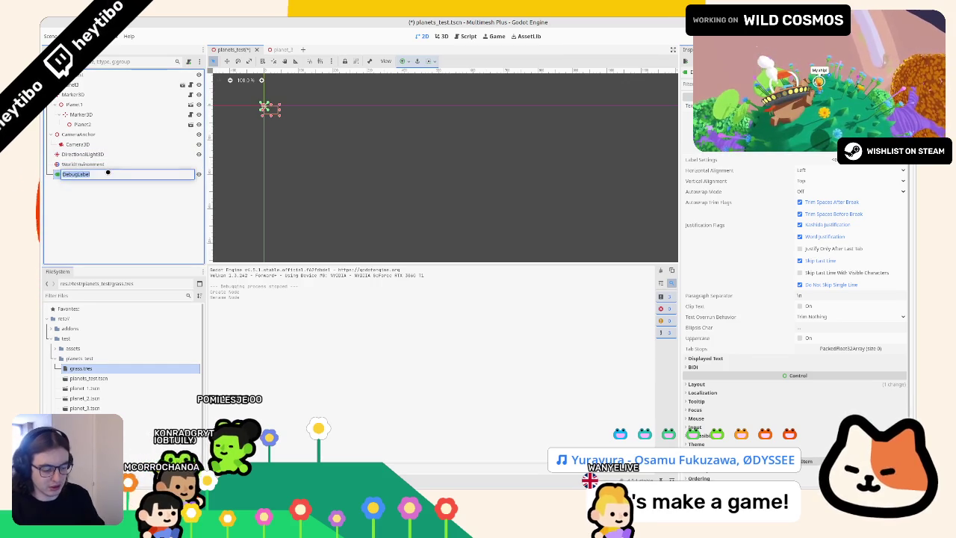
text(MonitorLabel)
key(Return)
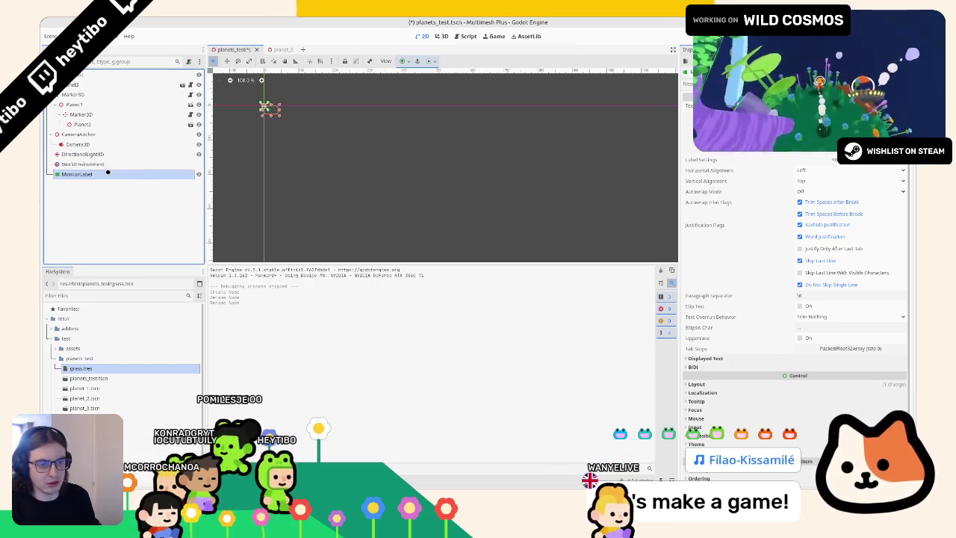
click(191, 61)
key(Return)
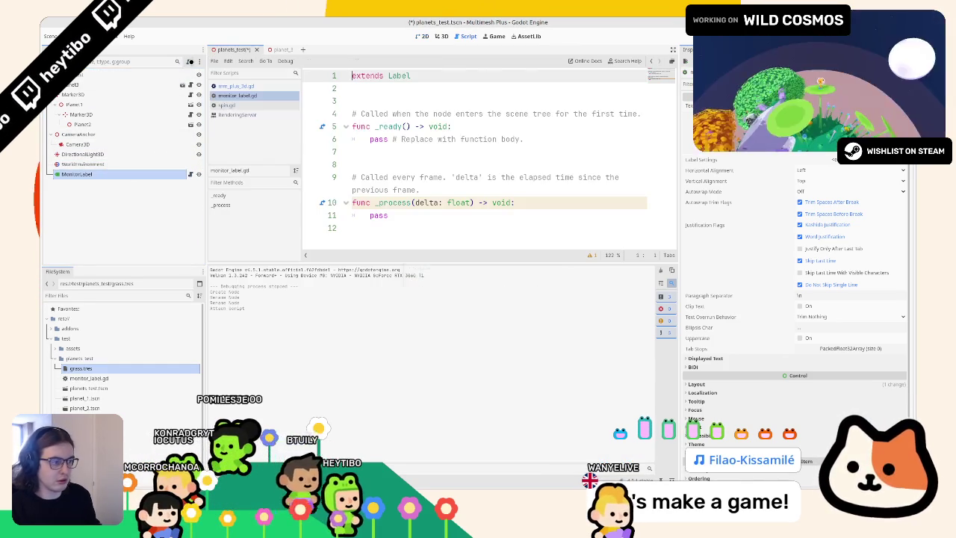
Step: Clear the template _ready and _process code and start a fresh _process function
drag(419, 155, 397, 228)
key(BackSpace)
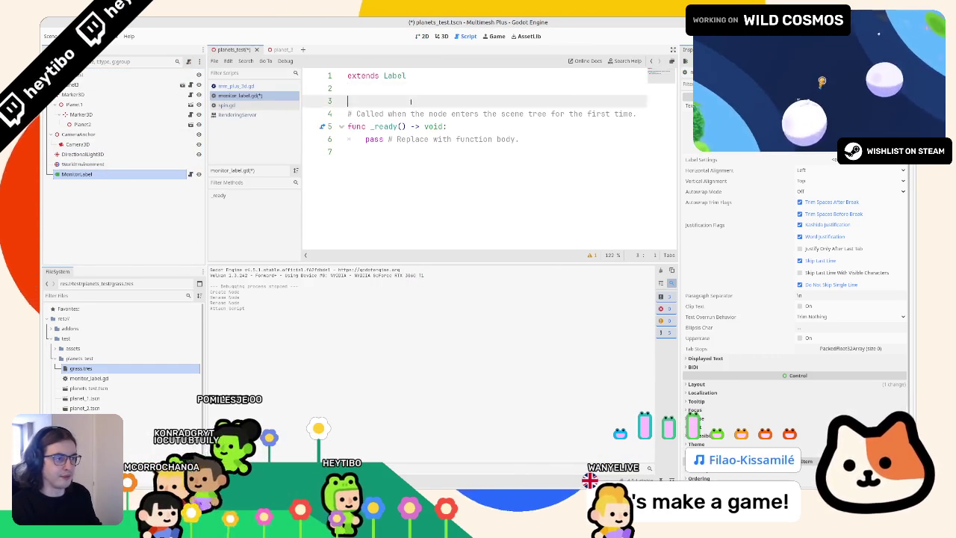
drag(351, 101, 397, 225)
key(BackSpace)
text(_pr)
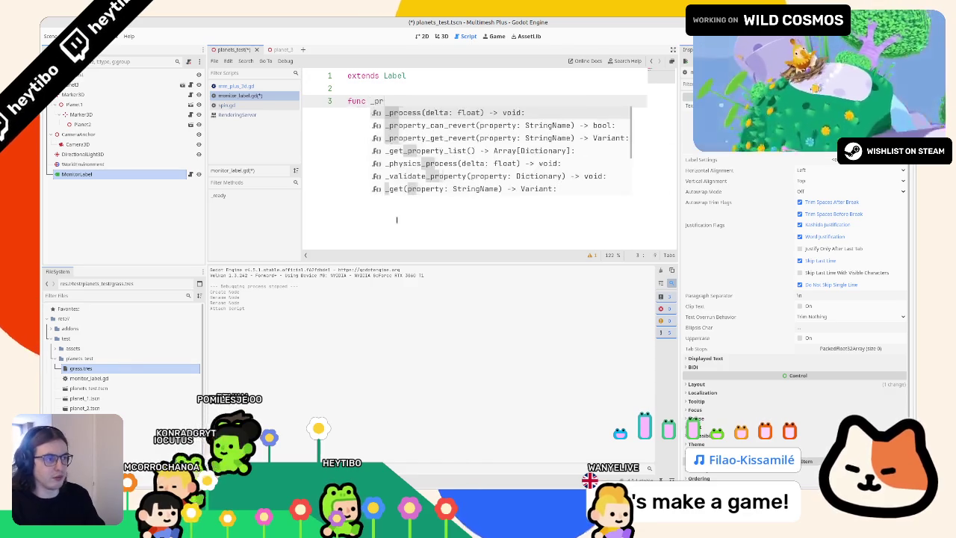
key(Return)
key(Return)
Step: Set text to Performance.get_monitor(Performance.RENDER_TOTAL_DRAW_CALLS_IN_FRAME) inside _process
text(text = ")
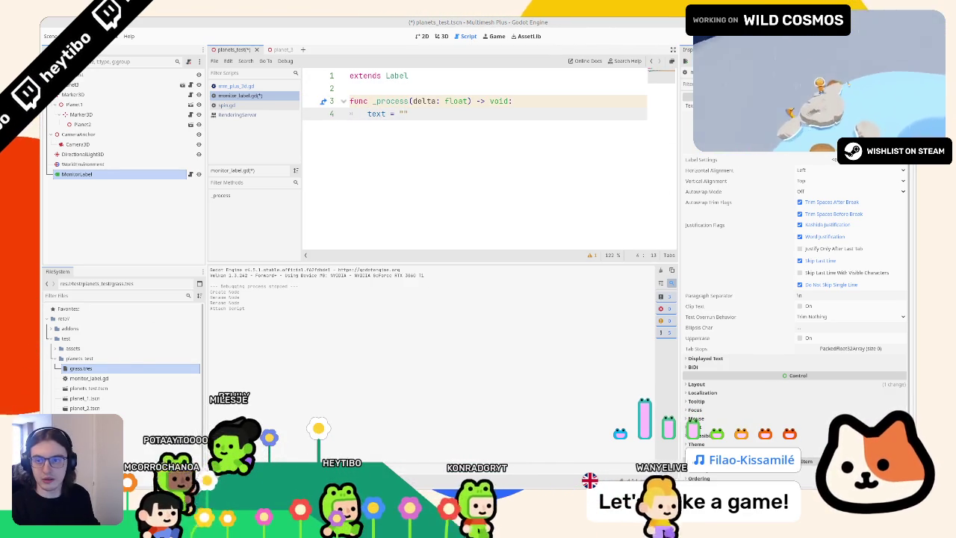
click(529, 146)
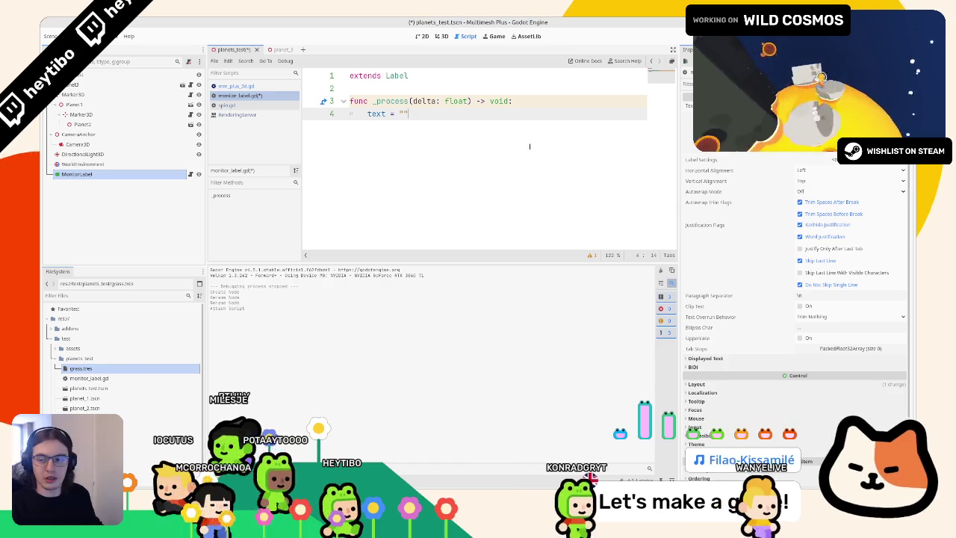
key(BackSpace)
key(BackSpace)
text(perfo)
key(Return)
text(.)
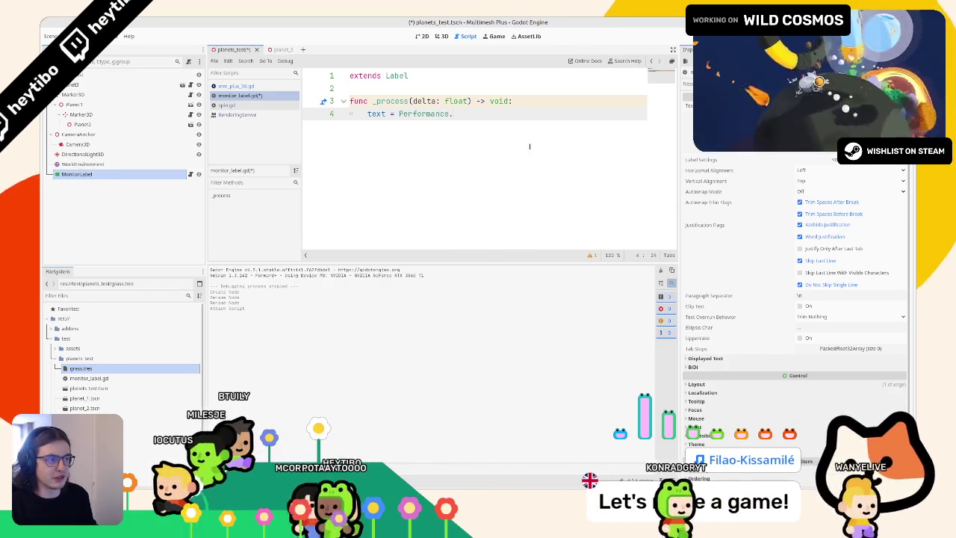
text(get_m)
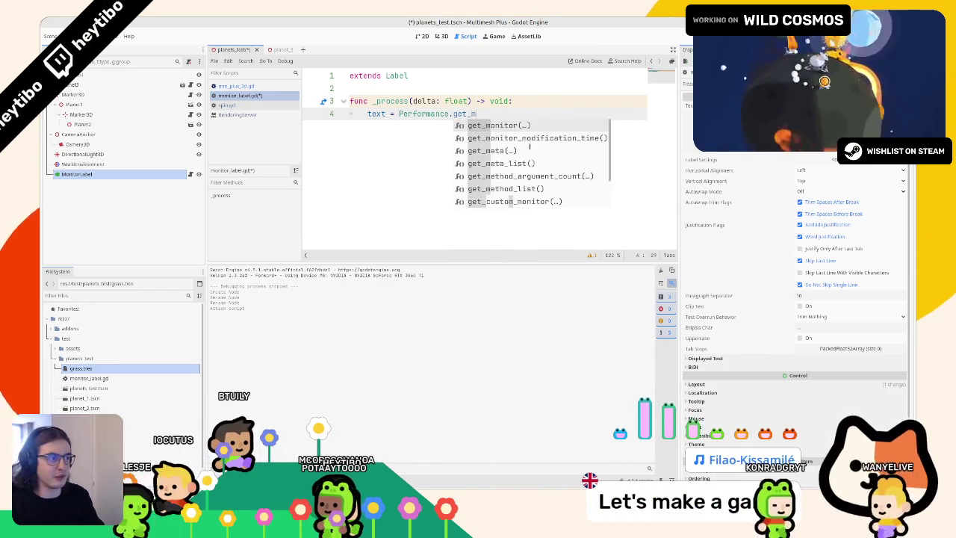
text(on)
key(Return)
text(draw_ca)
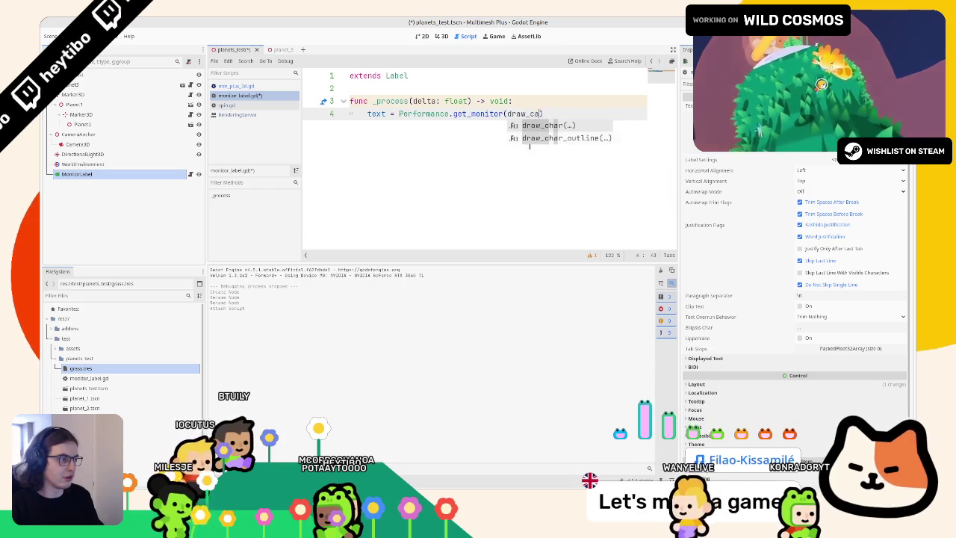
key(BackSpace)
key(BackSpace)
key(BackSpace)
text(pe)
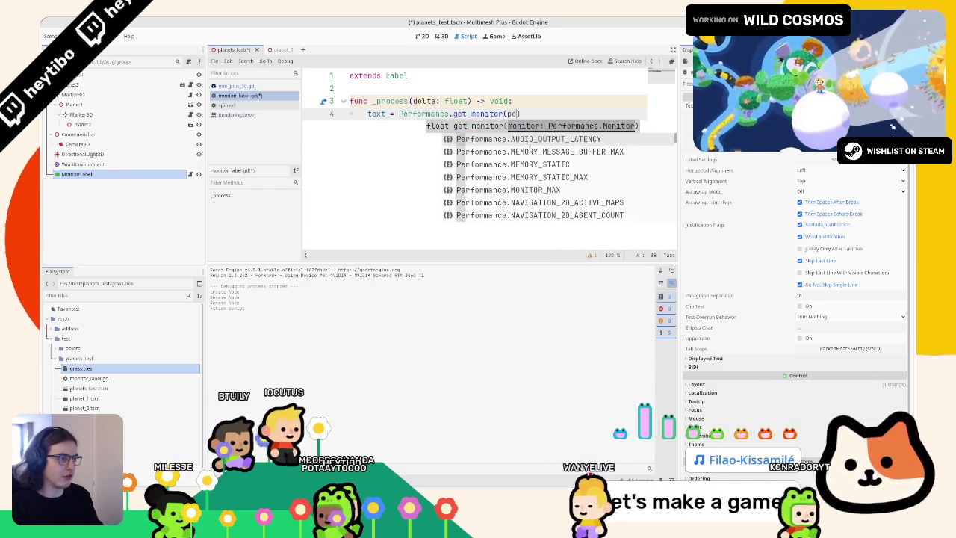
text(rformance.draw_)
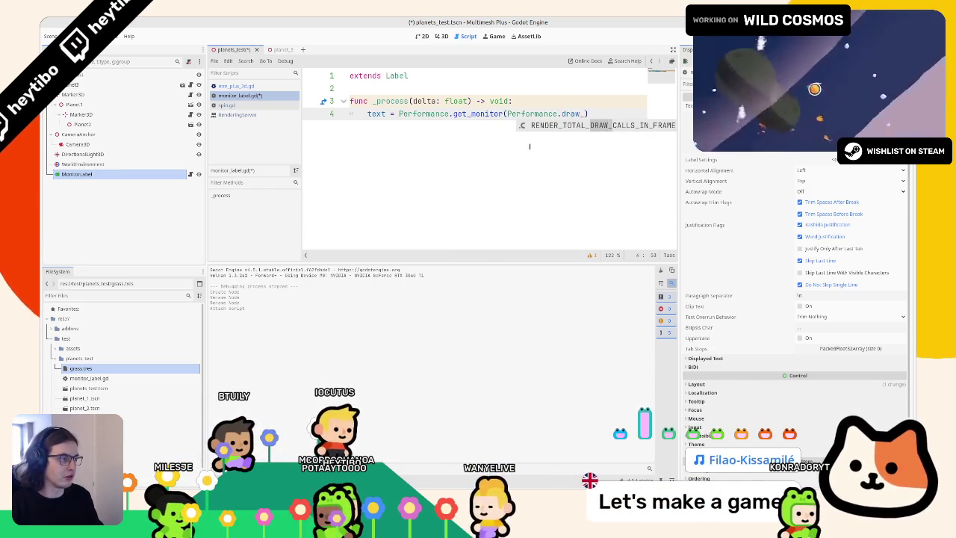
key(Return)
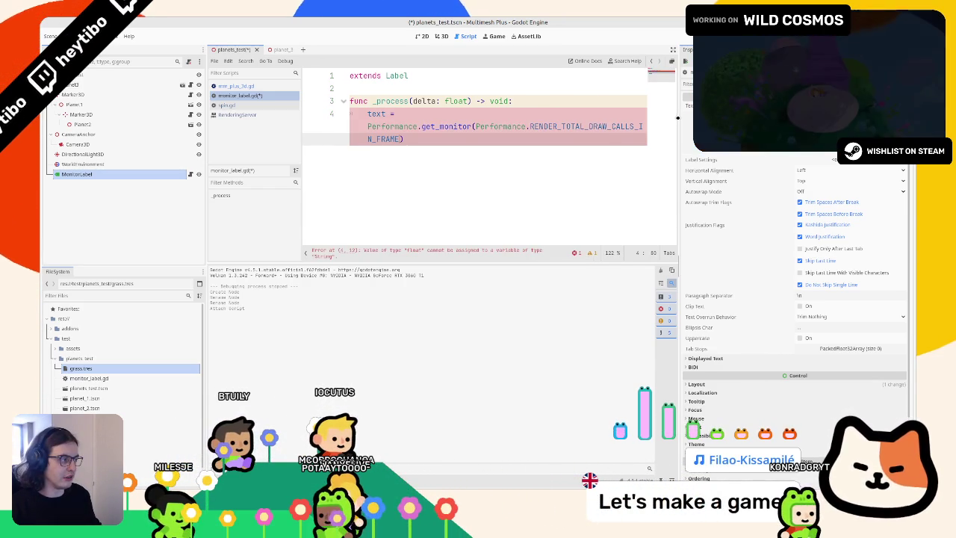
Step: Wrap the monitor call in str() and save and run the game
drag(679, 117, 840, 118)
drag(399, 114, 693, 114)
text(str)
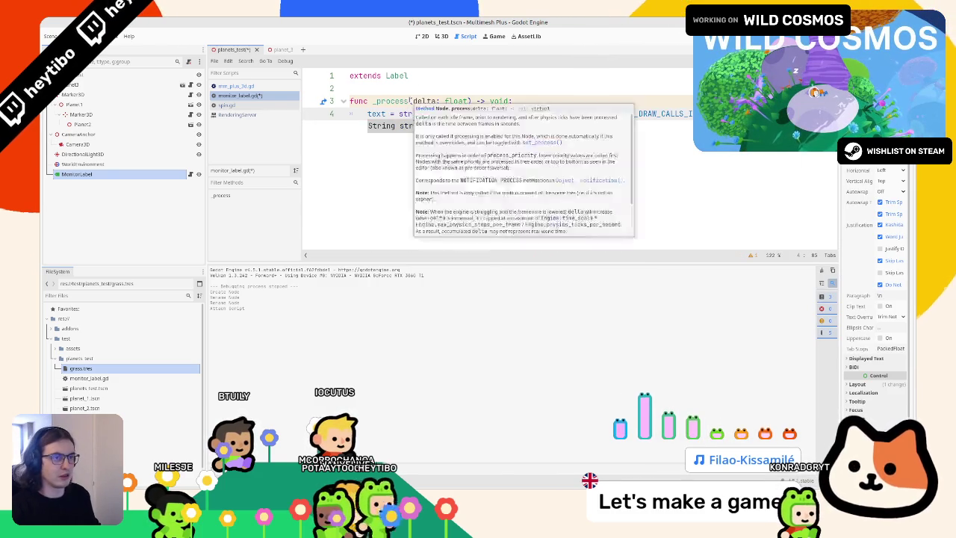
key(F6)
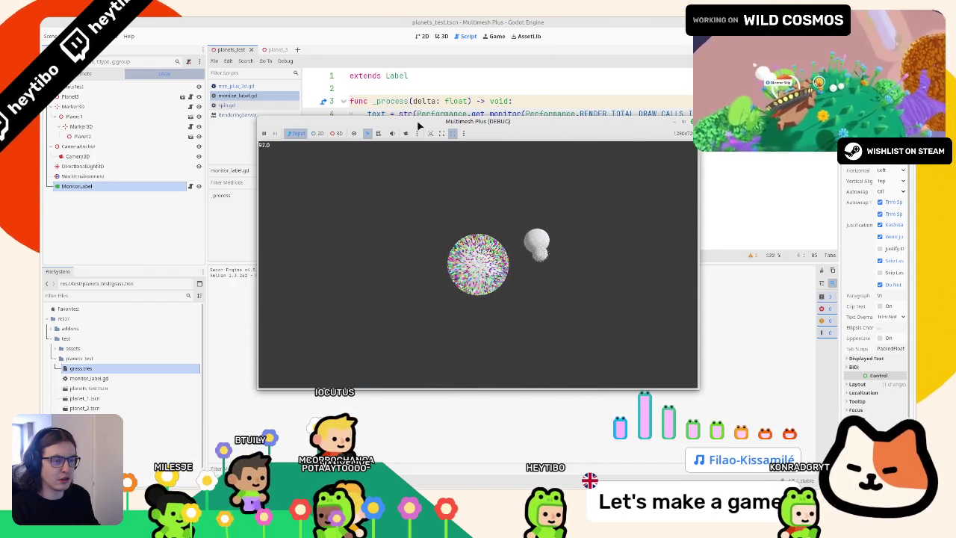
Step: While the game runs, hide Planet2 to compare the draw-call count
right_click(653, 133)
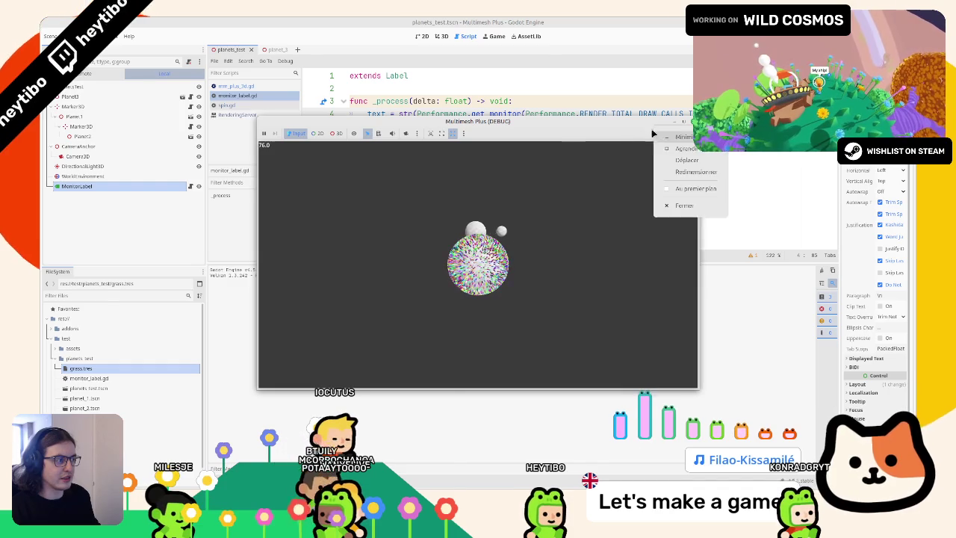
click(602, 136)
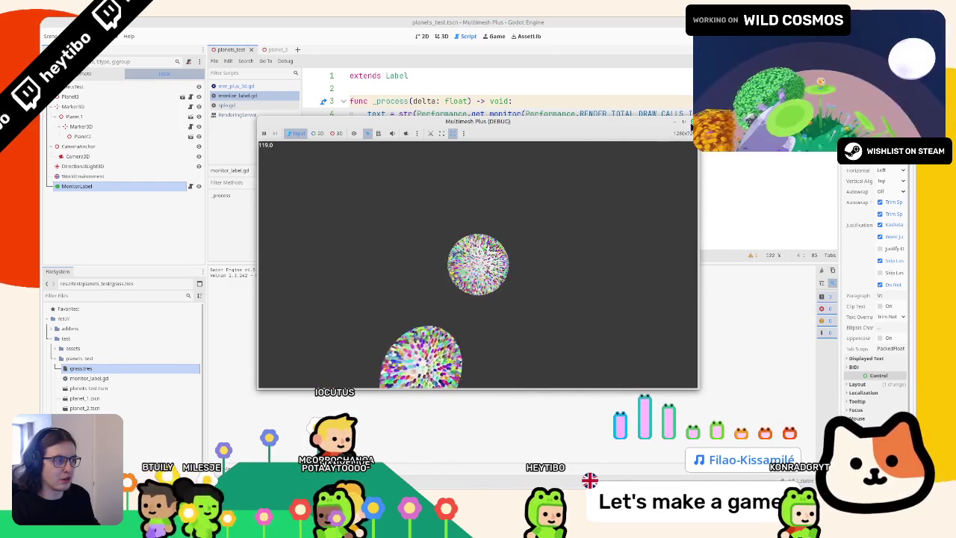
right_click(644, 128)
click(661, 183)
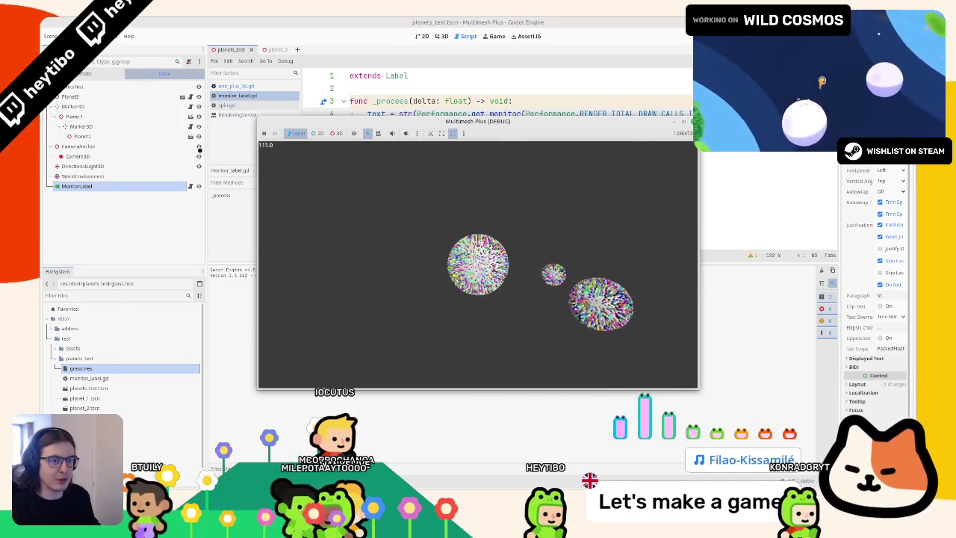
click(199, 136)
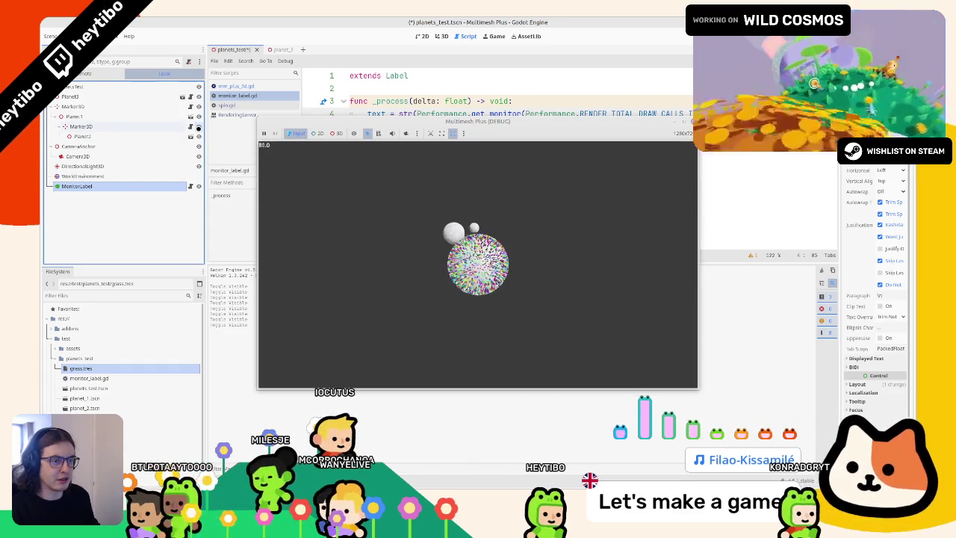
Step: Hide the MMPlus3D grass node in the planet_2 scene
click(189, 137)
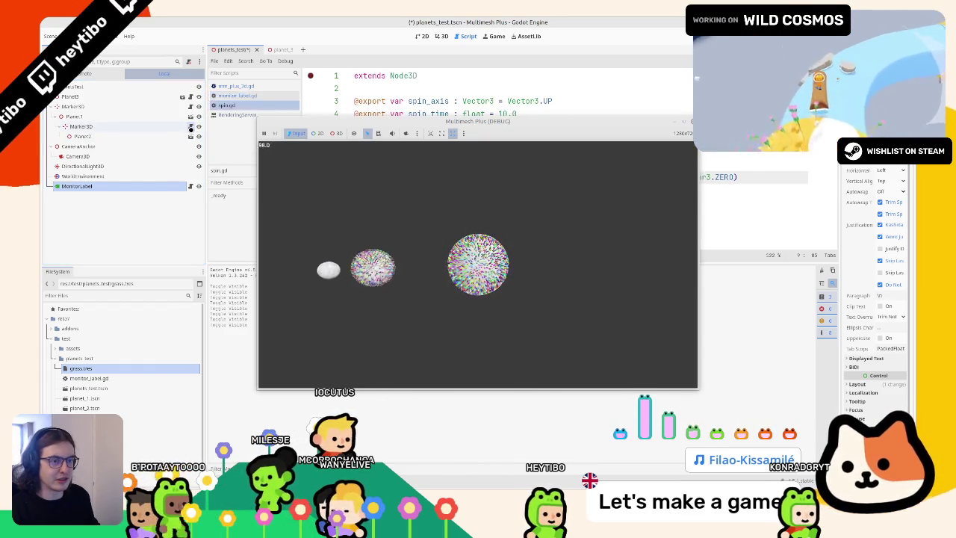
click(170, 127)
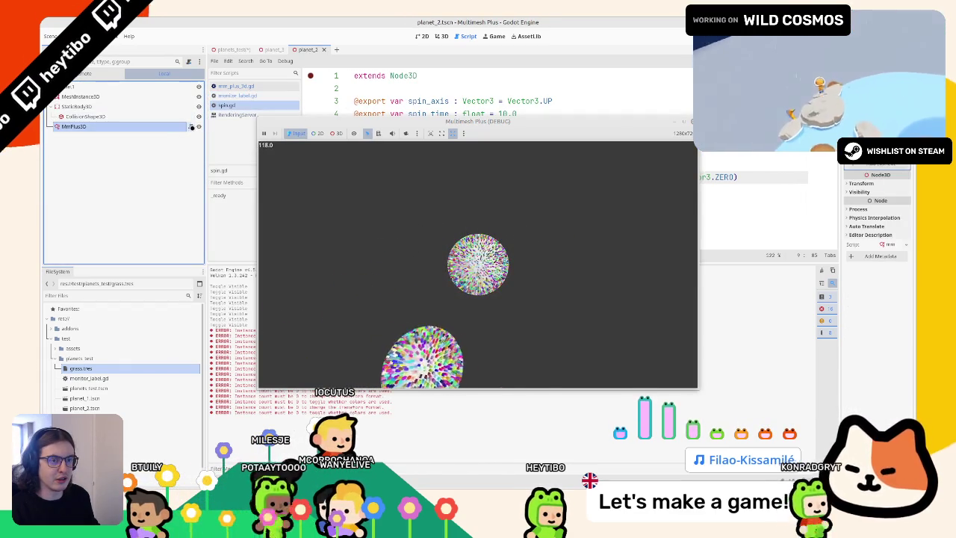
click(198, 127)
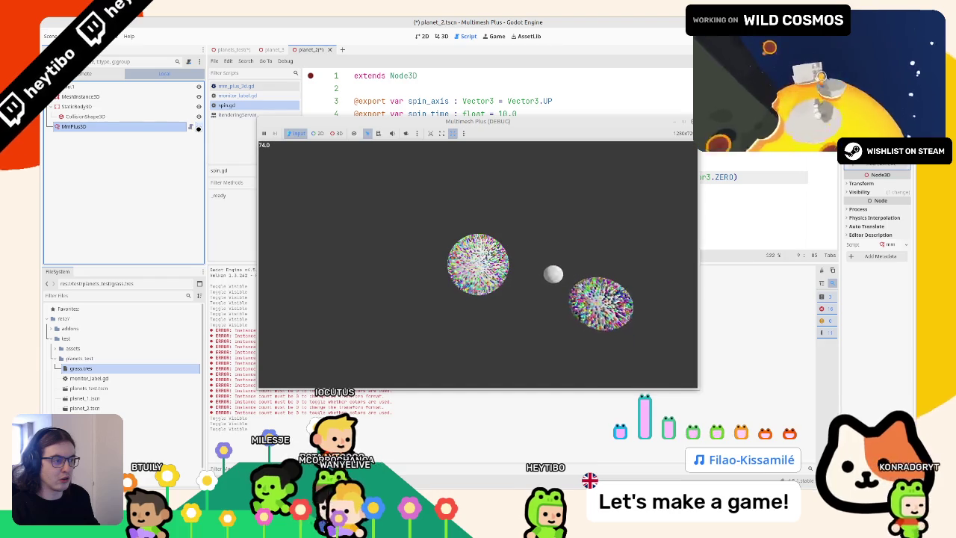
Step: Toggle the MmPlus3D grass visibility in planet_3 and clear the output log
click(266, 49)
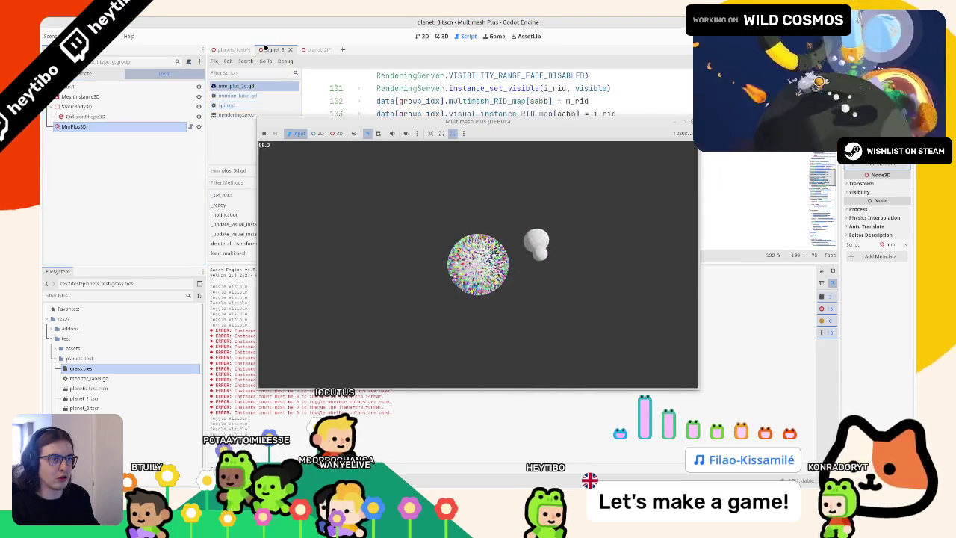
click(198, 126)
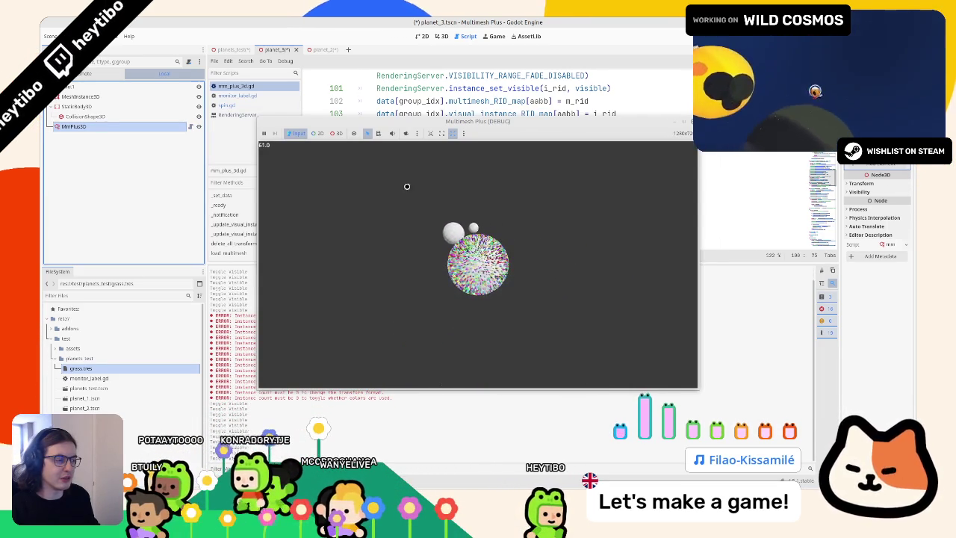
click(823, 270)
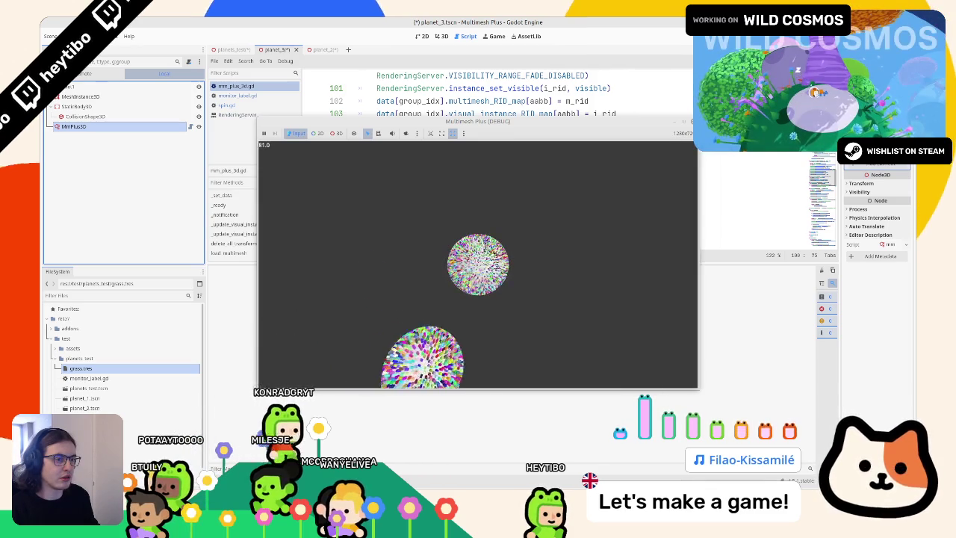
Step: Stop the game and save the planet_3 scene in the 3D view
key(F8)
key(ctrl+F2)
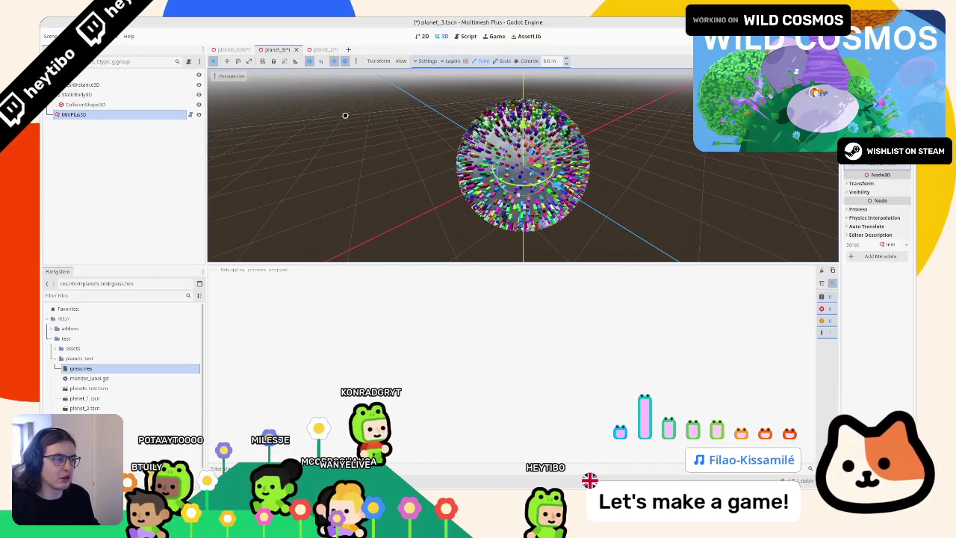
key(ctrl+s)
scroll(366, 127, down, 5)
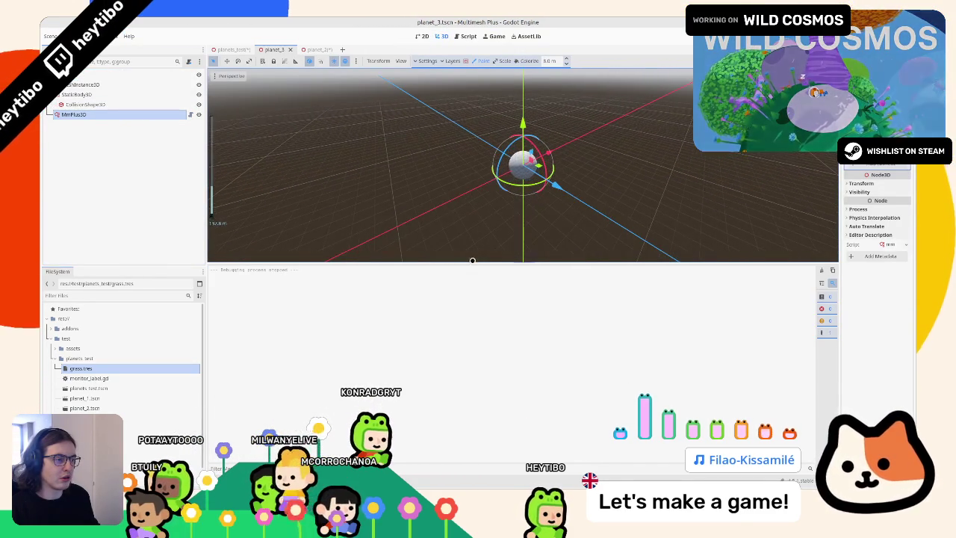
Step: Enlarge the 3D viewport and turn on View Information stats showing draw calls
drag(472, 262, 451, 344)
click(231, 75)
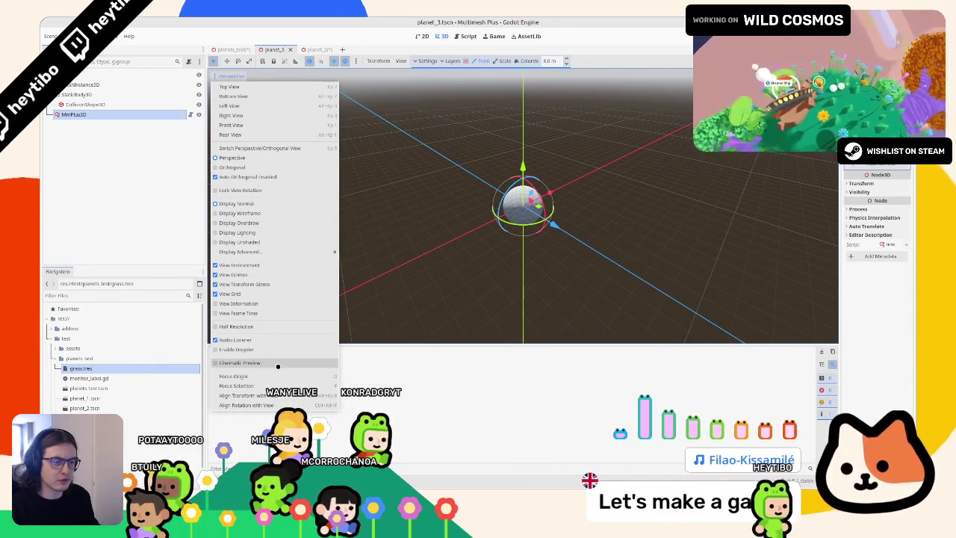
click(280, 303)
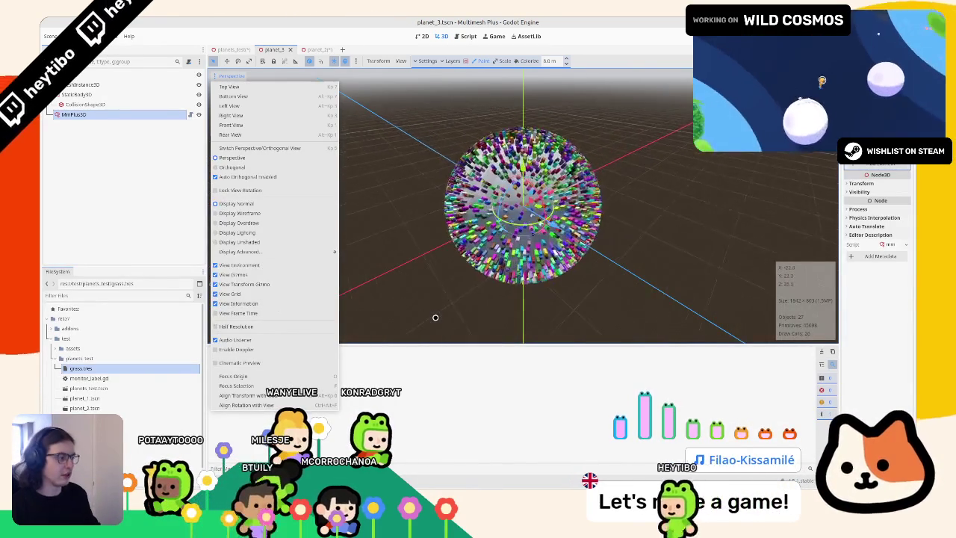
click(436, 317)
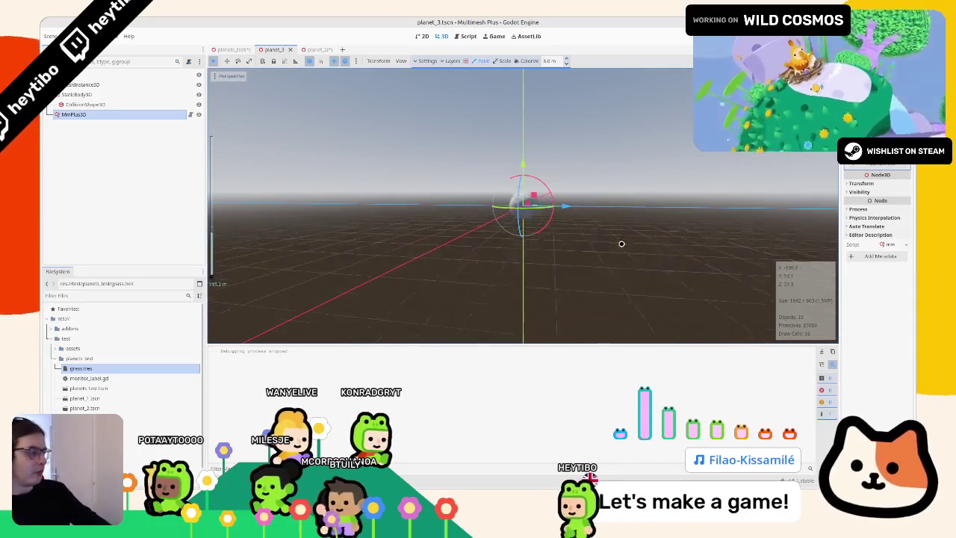
Step: Widen the MmPlus3D grass sphere radius, then run the game from planet_2
drag(572, 205, 674, 209)
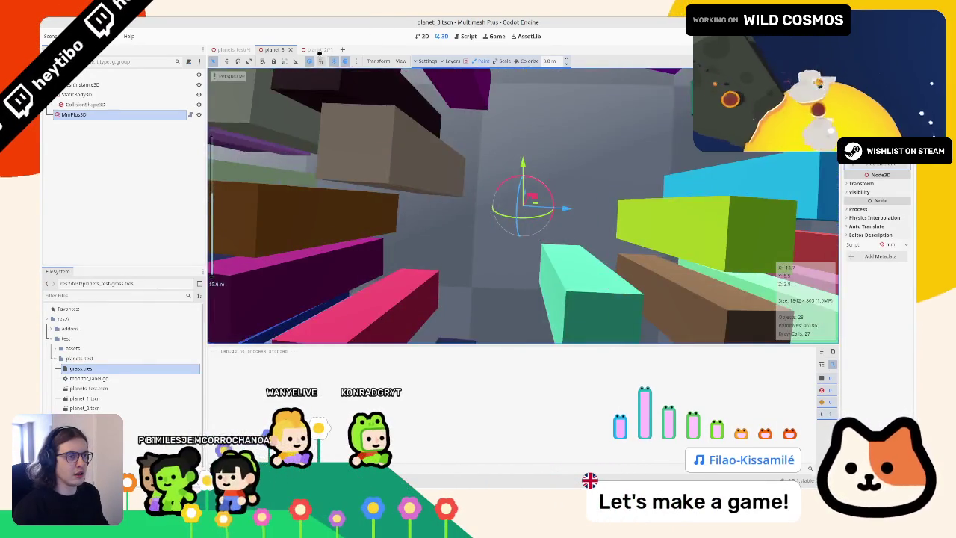
click(318, 50)
key(F6)
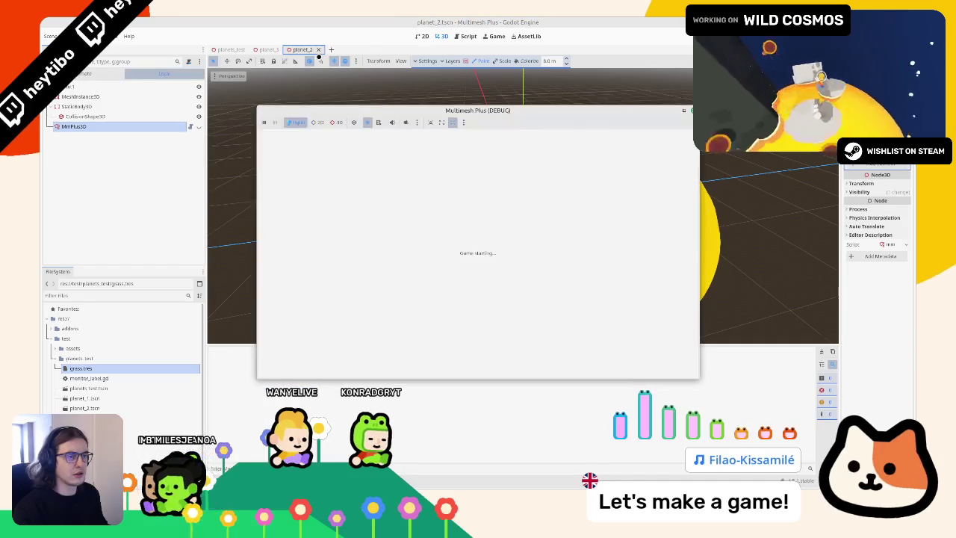
Step: Stop the game, then run and stop the planets_test scene
key(F8)
click(269, 49)
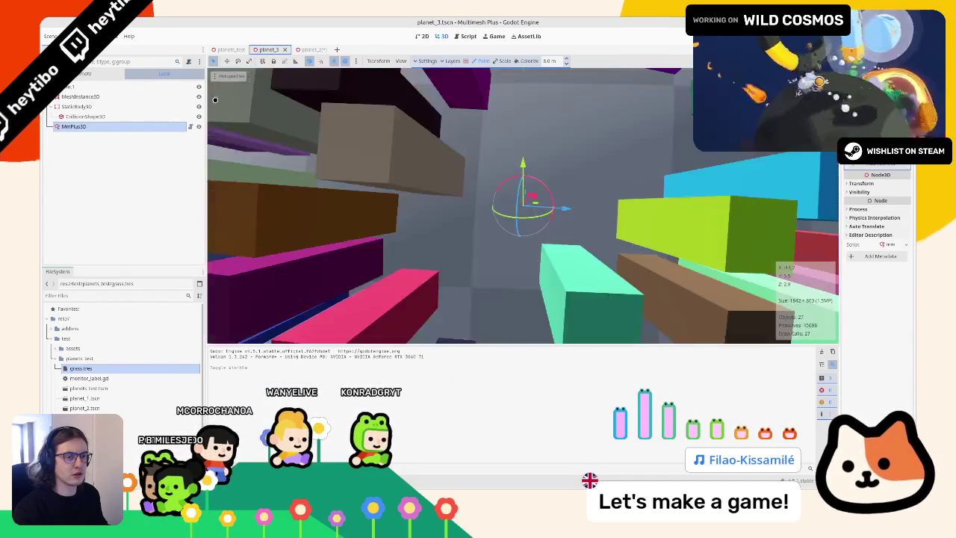
click(231, 49)
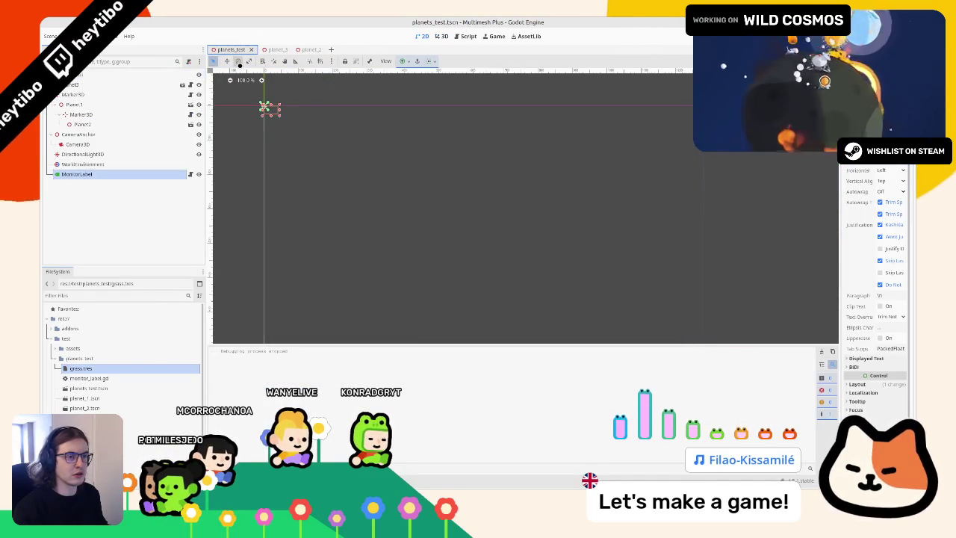
key(F6)
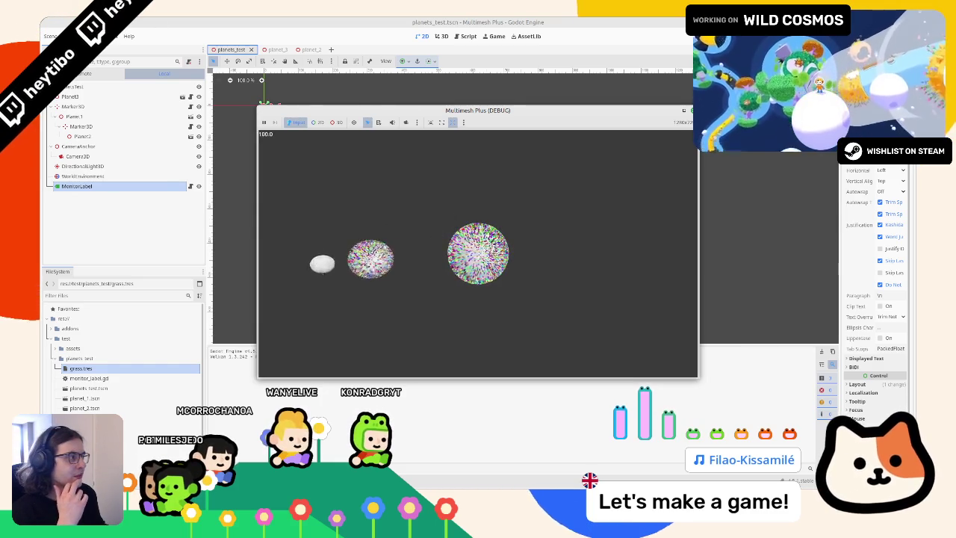
key(F8)
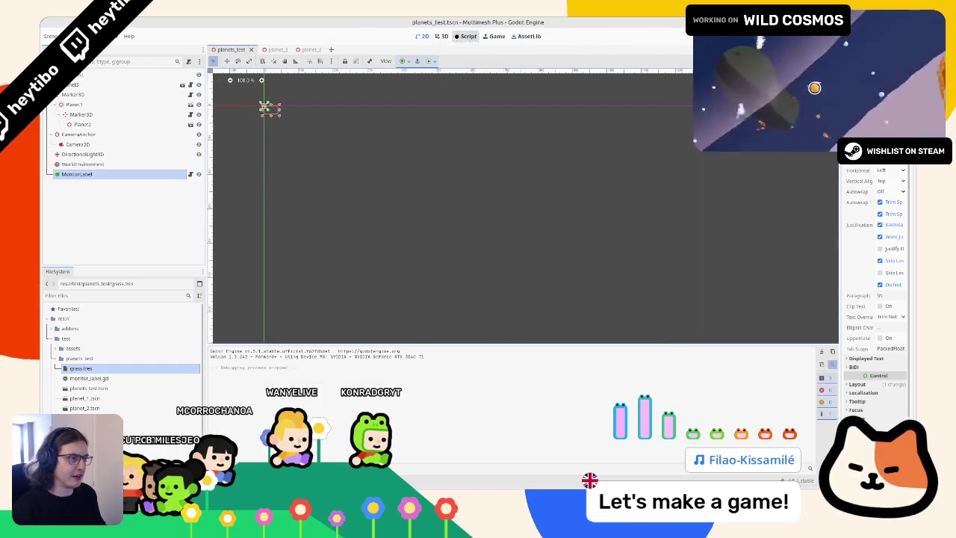
Step: Read the Performance class docs from monitor_label.gd, then run planets_test again
click(465, 36)
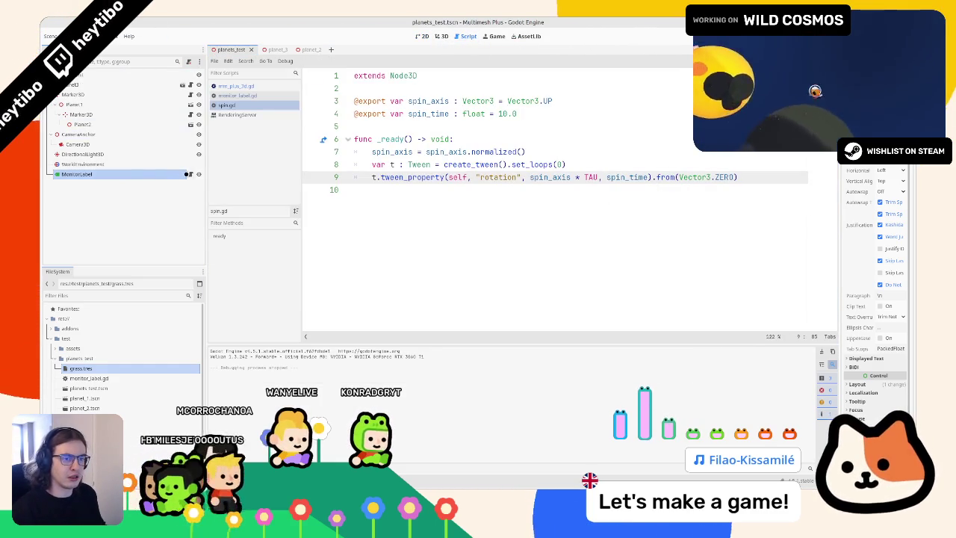
click(238, 95)
ctrl+click(612, 113)
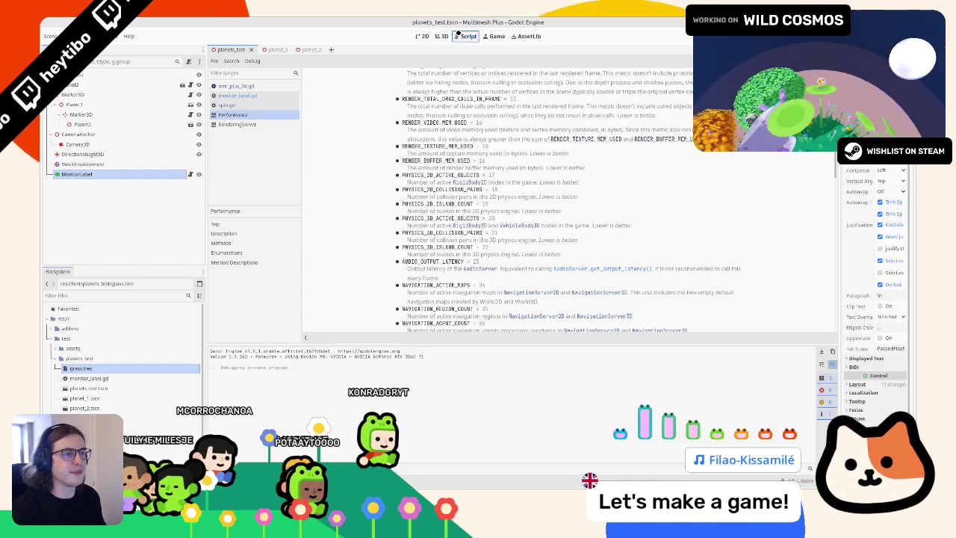
click(441, 36)
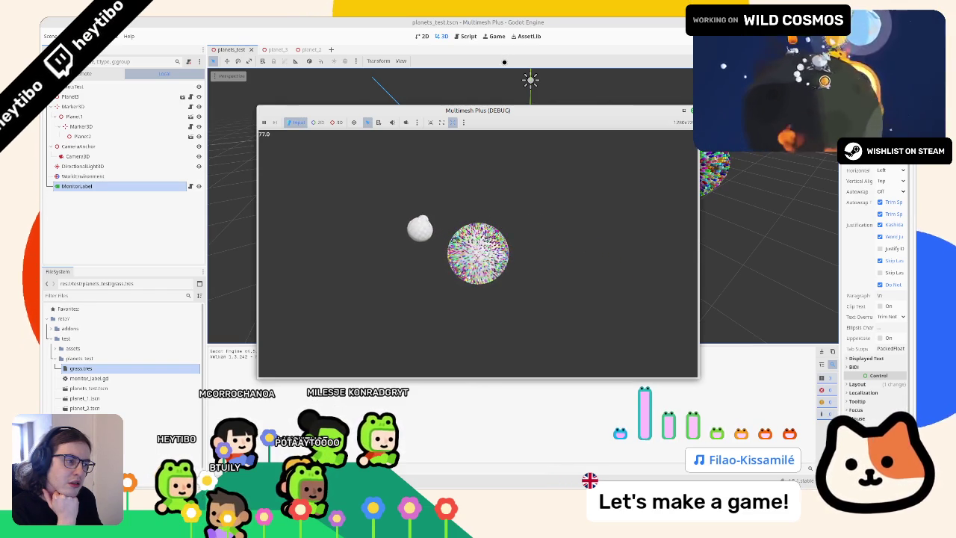
Step: Select Camera3D and set its Position Z to 50 while the game runs
right_click(616, 110)
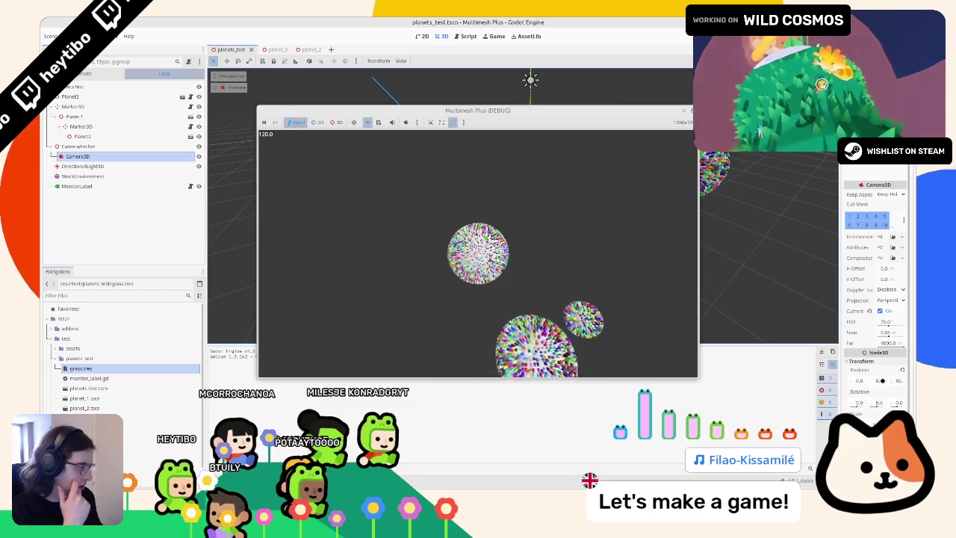
drag(841, 375, 711, 374)
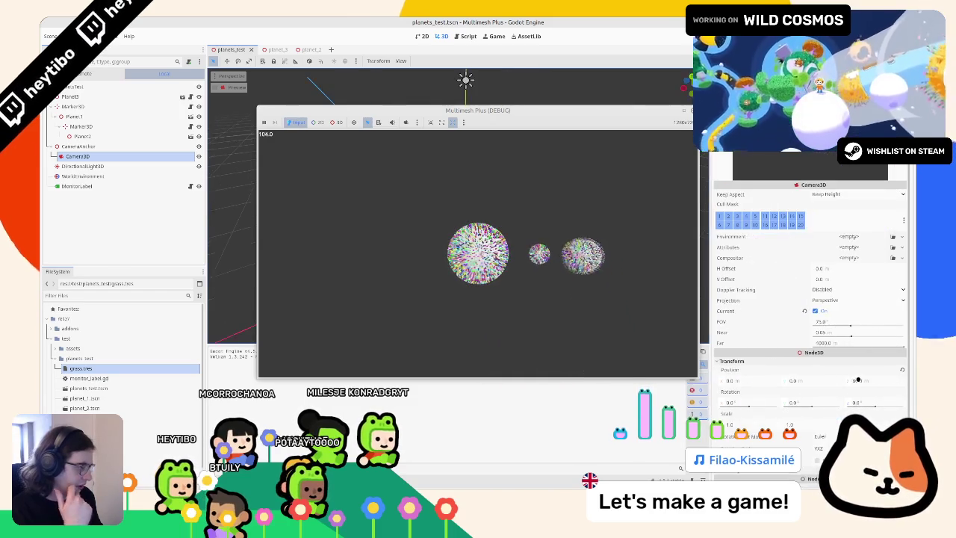
click(880, 381)
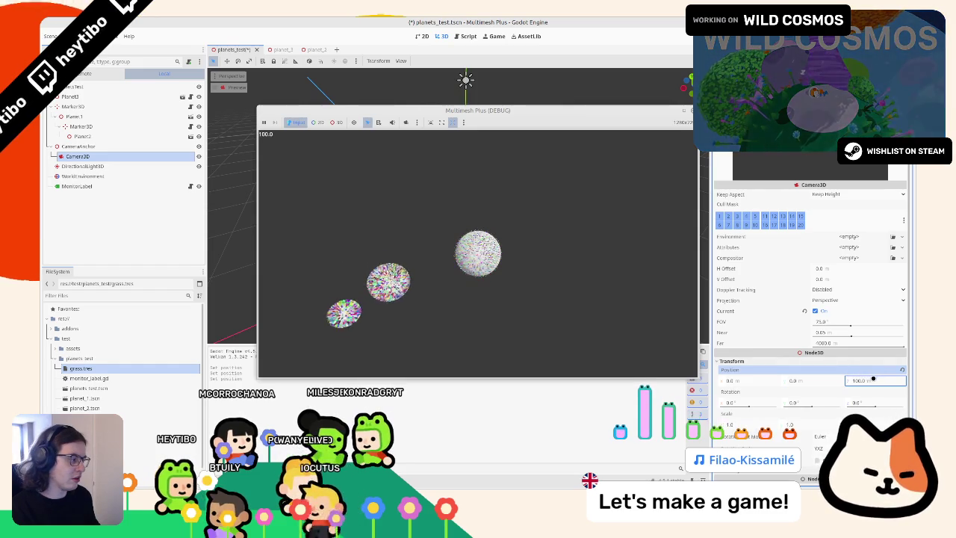
click(876, 376)
text(50)
key(Return)
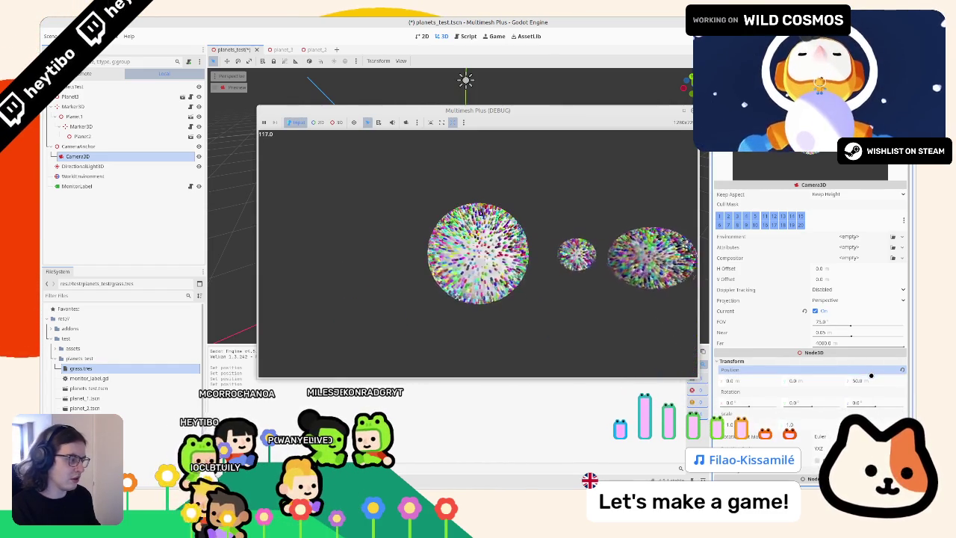
Step: Return the camera Position Z to 80, then stop the game and save
text(80)
key(Return)
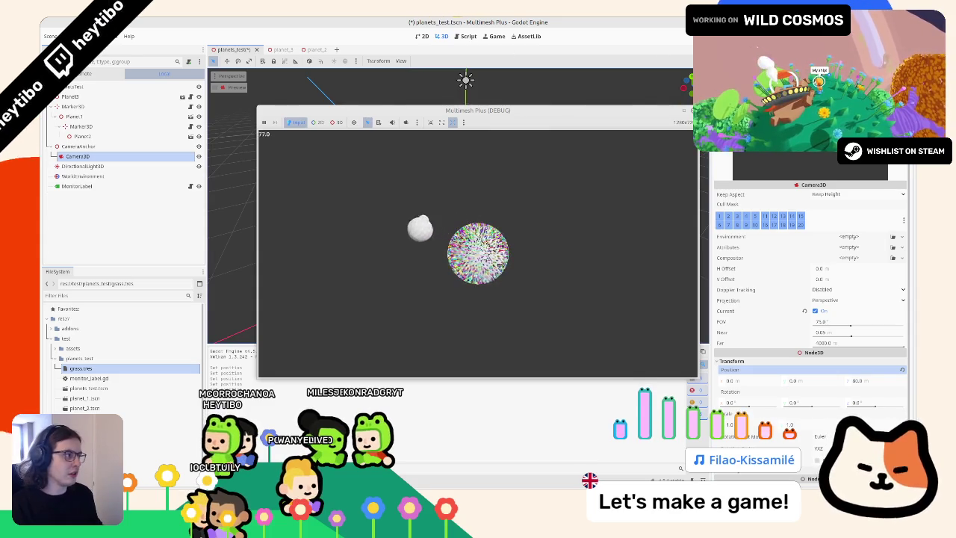
key(F8)
scroll(267, 94, down, 3)
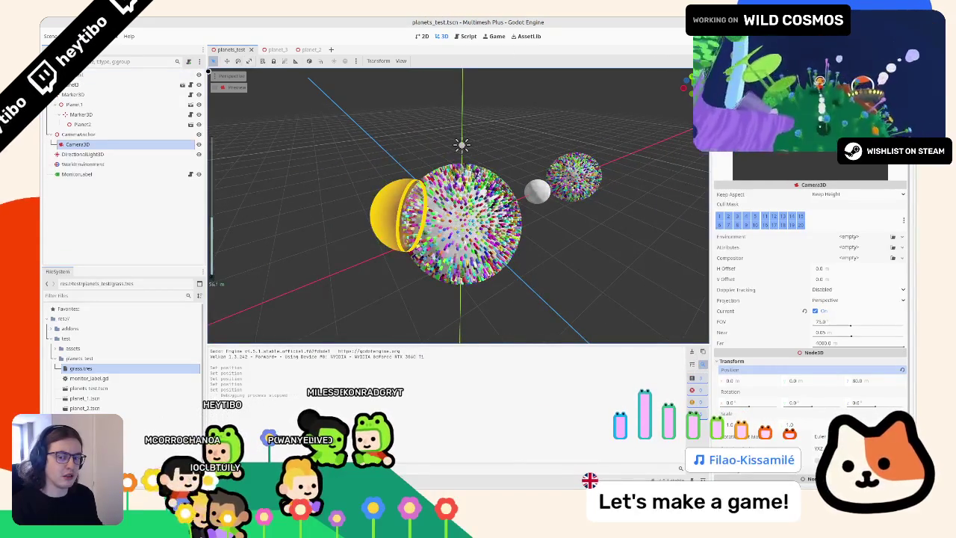
Step: Browse the planet_2 and planet_3 scenes and mm_plus_3d.gd, then run planets_test again
click(173, 76)
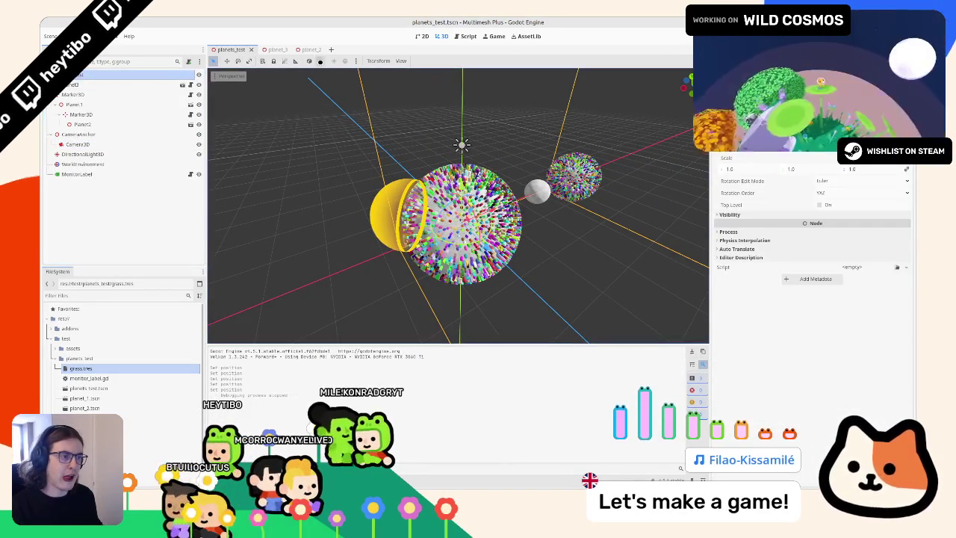
click(313, 49)
right_click(316, 49)
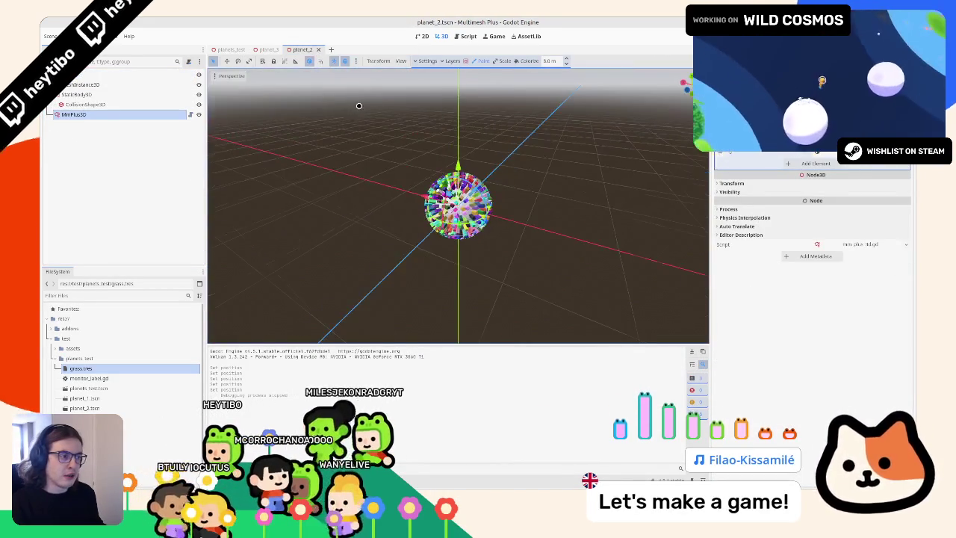
click(272, 49)
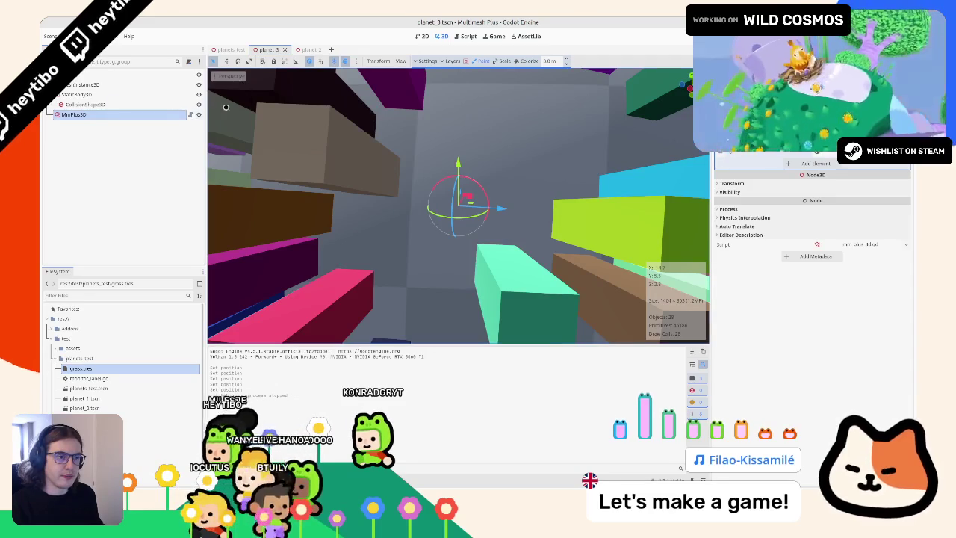
click(189, 115)
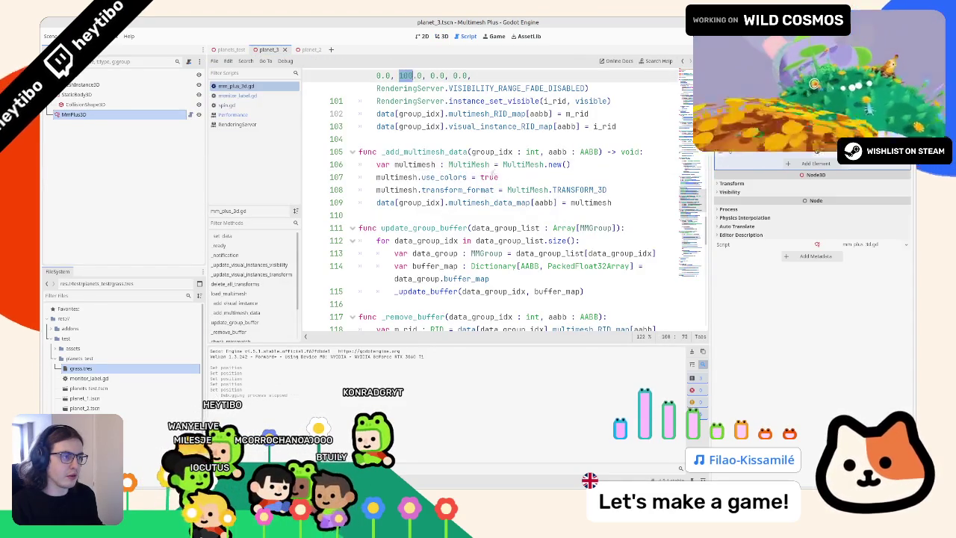
click(230, 50)
key(F6)
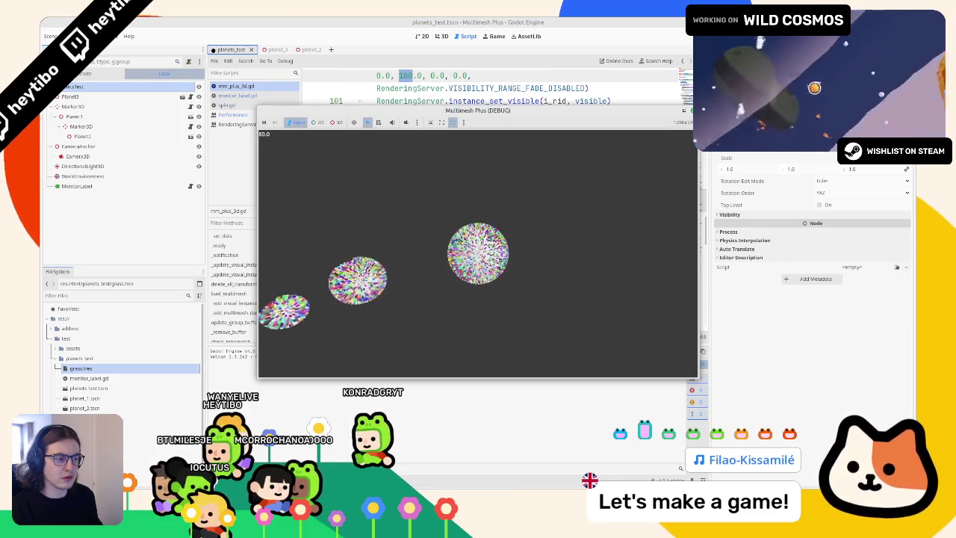
Step: Stop the test run and close the planet_2 scene, returning to planet_3 in the 3D view
key(F8)
click(441, 36)
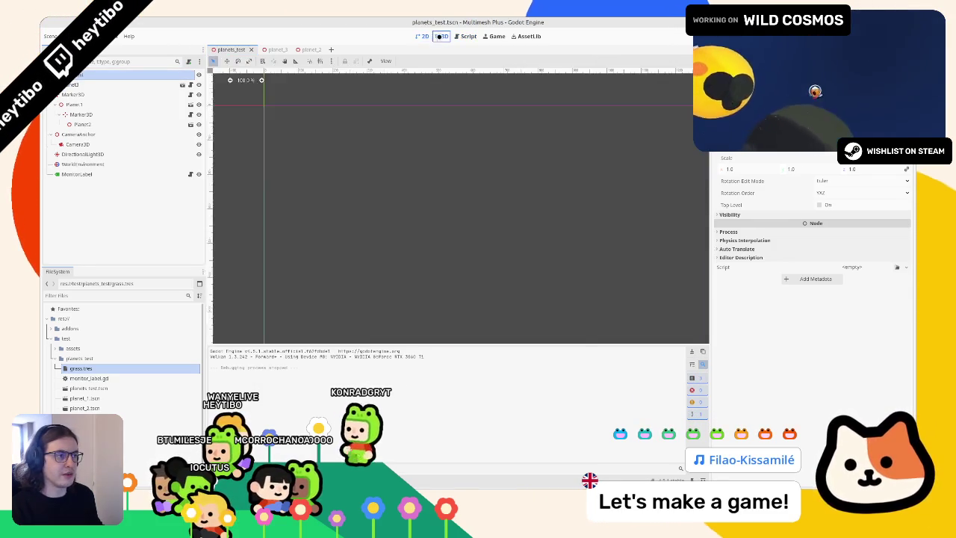
click(307, 49)
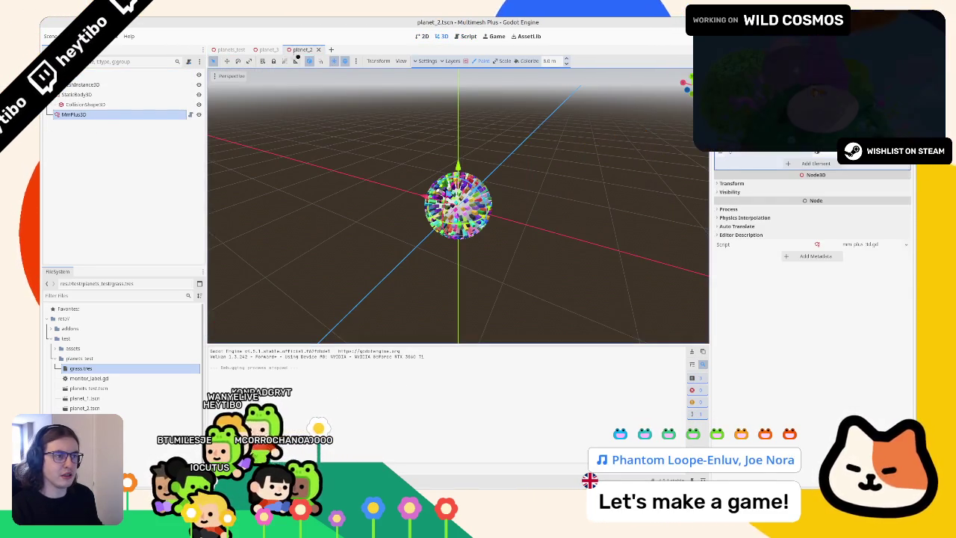
click(319, 50)
Step: Orbit down to the horizon and bring up the multimesh Grid Size setting at 100
scroll(408, 150, down, 5)
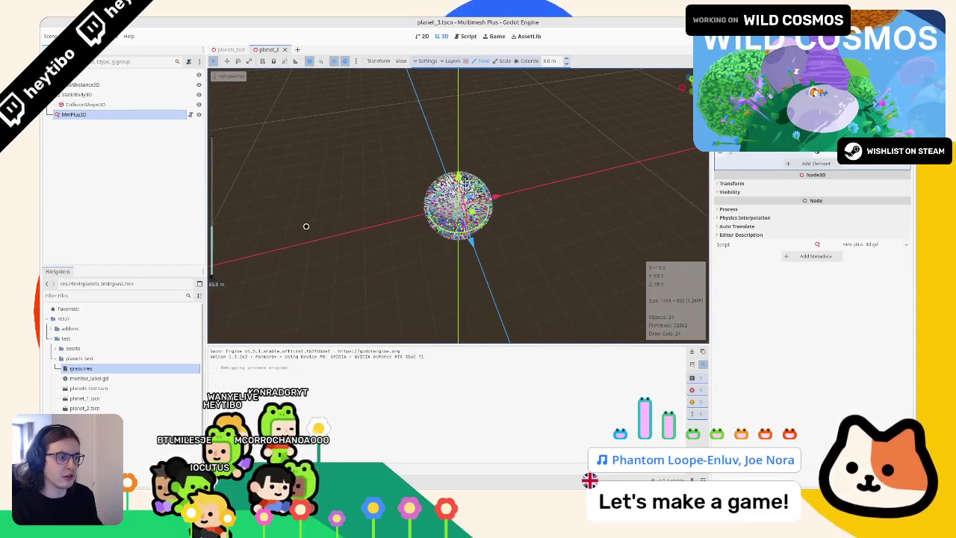
drag(309, 222, 448, 82)
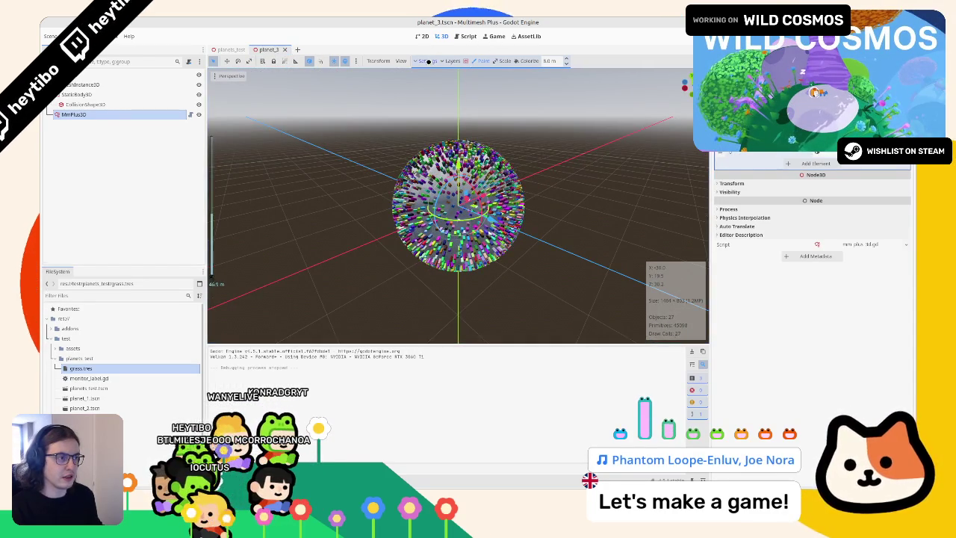
click(428, 61)
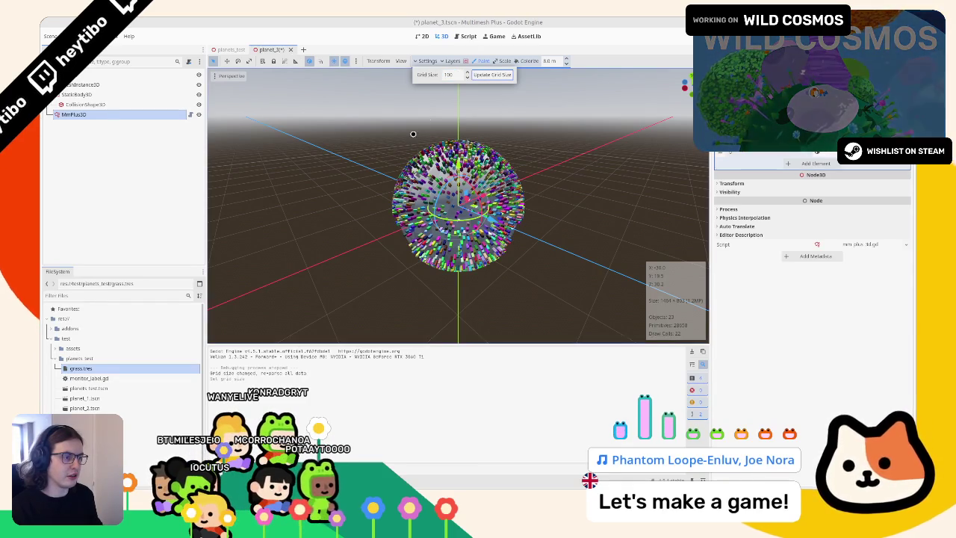
Step: Rebuild the multimesh at grid size 200, then reselect the MmPlus3D node
click(494, 75)
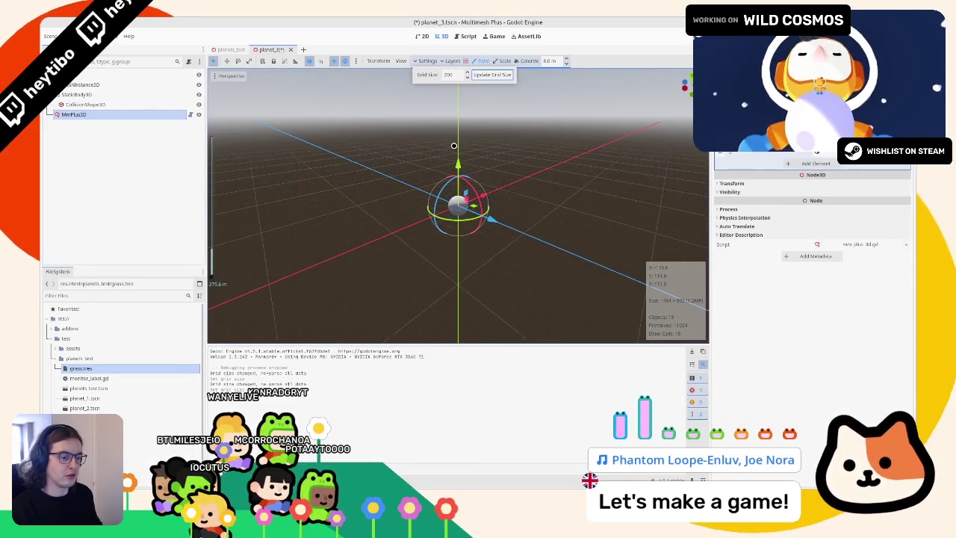
click(85, 95)
click(85, 104)
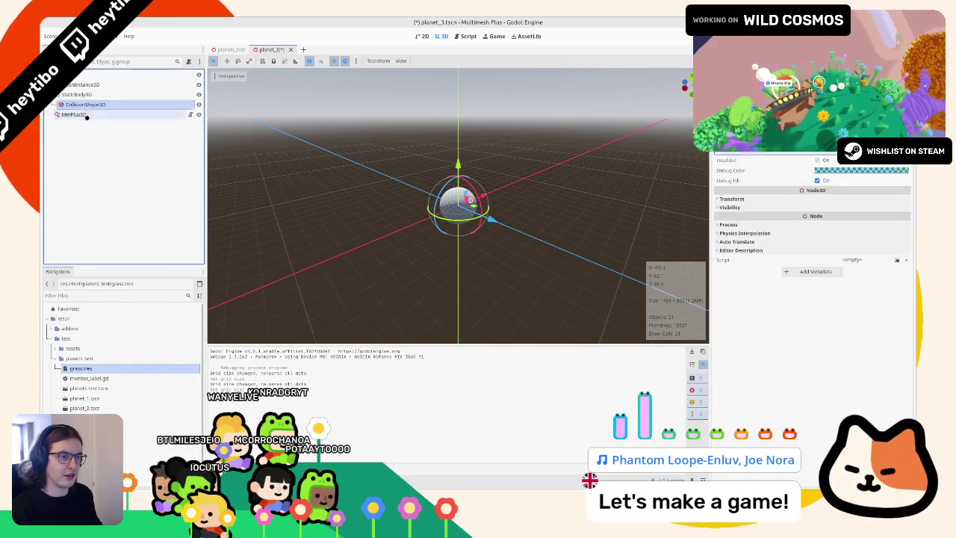
click(73, 114)
Step: Adjust the grid size value and rebuild the multimesh at the new size
scroll(373, 172, up, 5)
scroll(388, 182, down, 4)
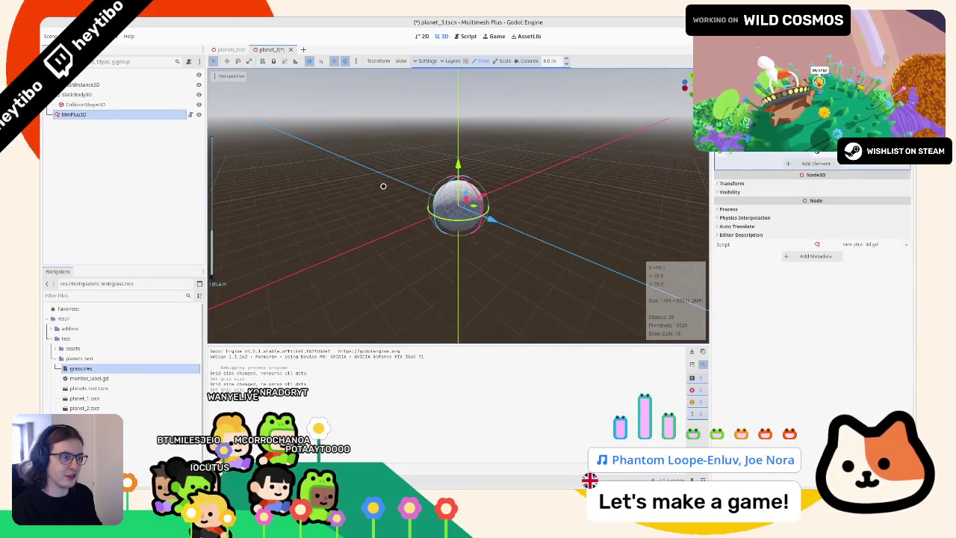
scroll(384, 186, up, 3)
scroll(418, 147, up, 5)
scroll(411, 161, down, 4)
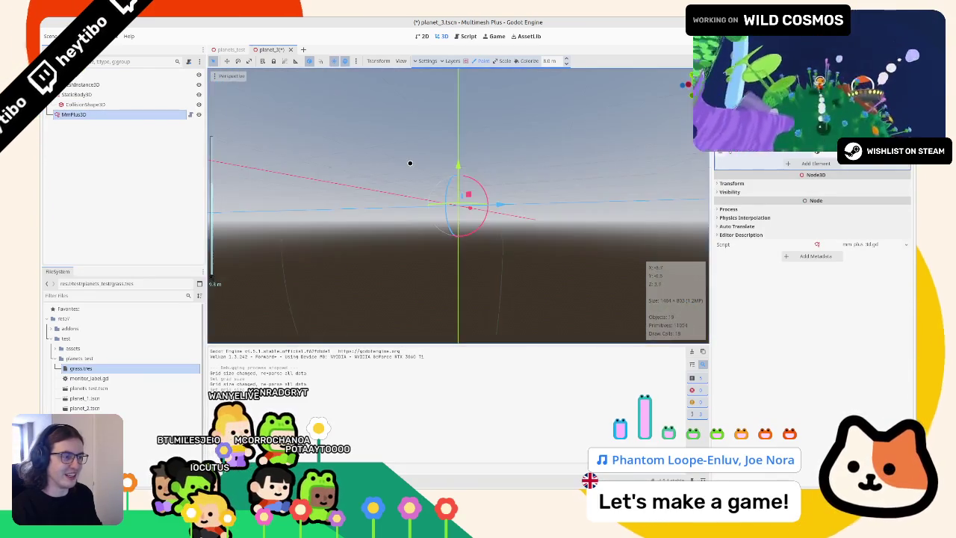
scroll(410, 162, up, 2)
scroll(410, 162, down, 4)
scroll(419, 162, up, 3)
scroll(418, 162, down, 3)
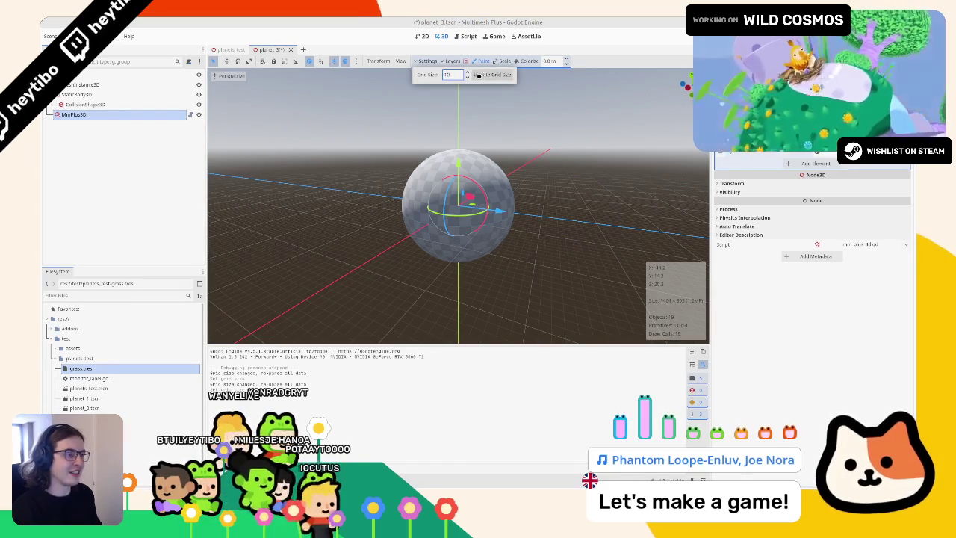
click(486, 75)
Step: Orbit around the densely covered planet sphere, then open the grass.tres resource
mouse_move(457, 144)
mouse_down()
mouse_move(405, 159)
mouse_move(370, 246)
mouse_move(478, 143)
mouse_move(477, 180)
mouse_up()
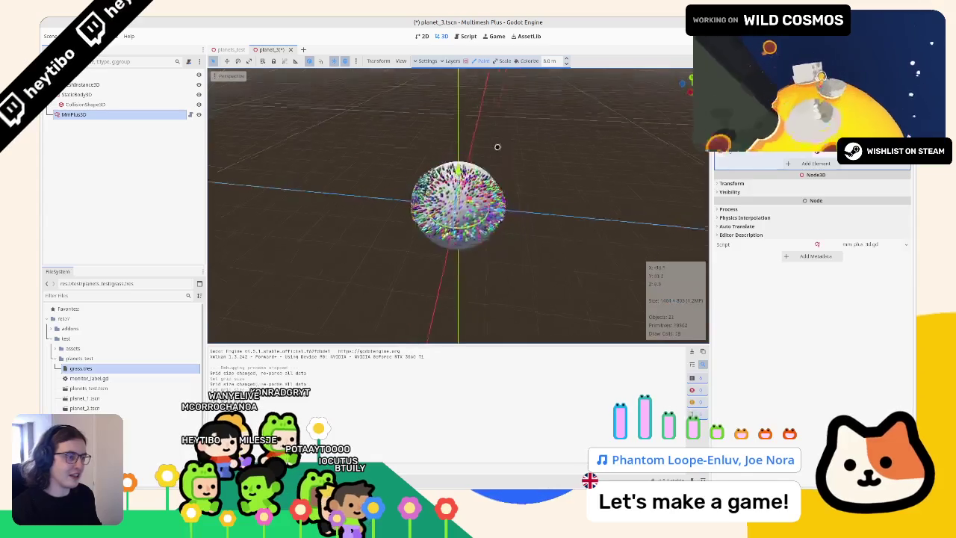
drag(497, 150, 496, 135)
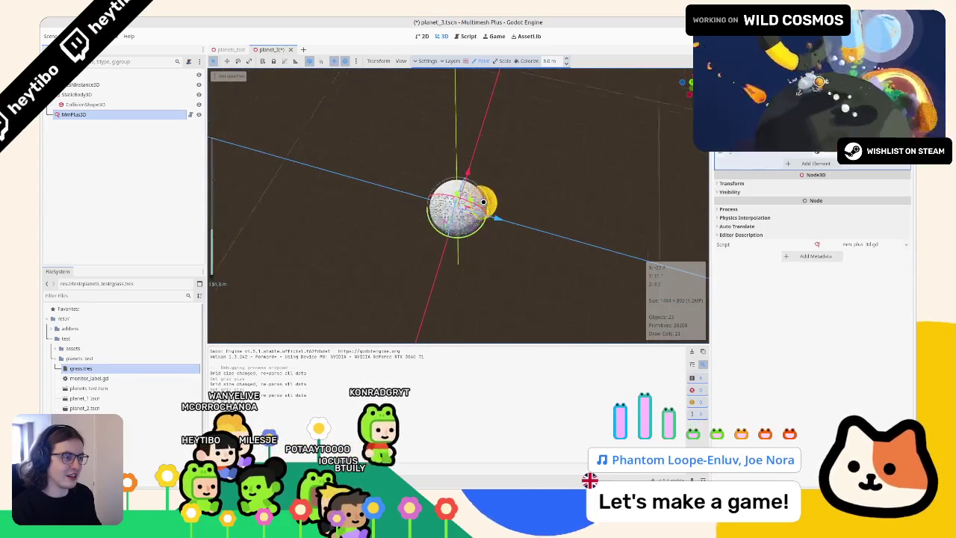
mouse_move(596, 207)
mouse_down()
mouse_move(622, 170)
mouse_move(575, 194)
mouse_move(458, 202)
mouse_move(528, 194)
mouse_move(501, 197)
mouse_up()
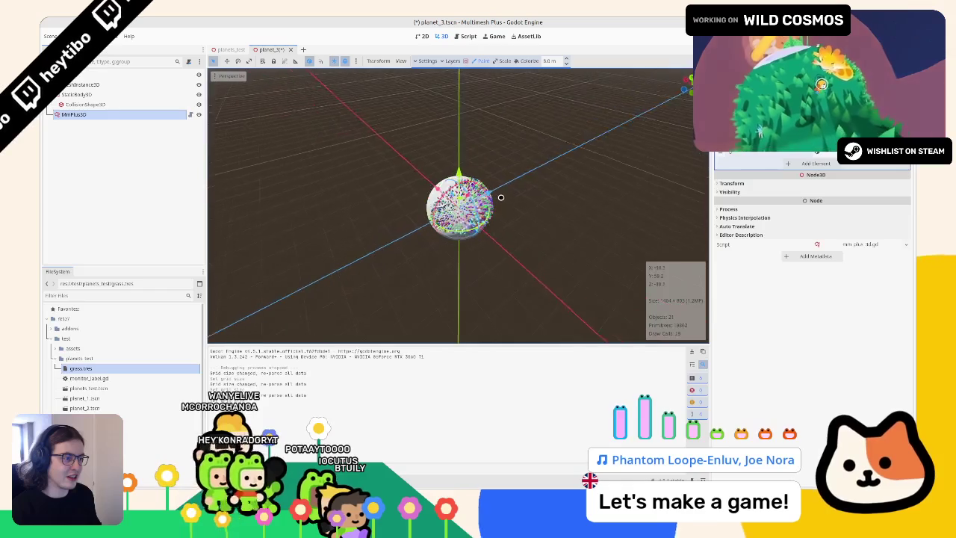
mouse_move(572, 195)
mouse_down()
mouse_move(666, 181)
mouse_move(658, 172)
mouse_up()
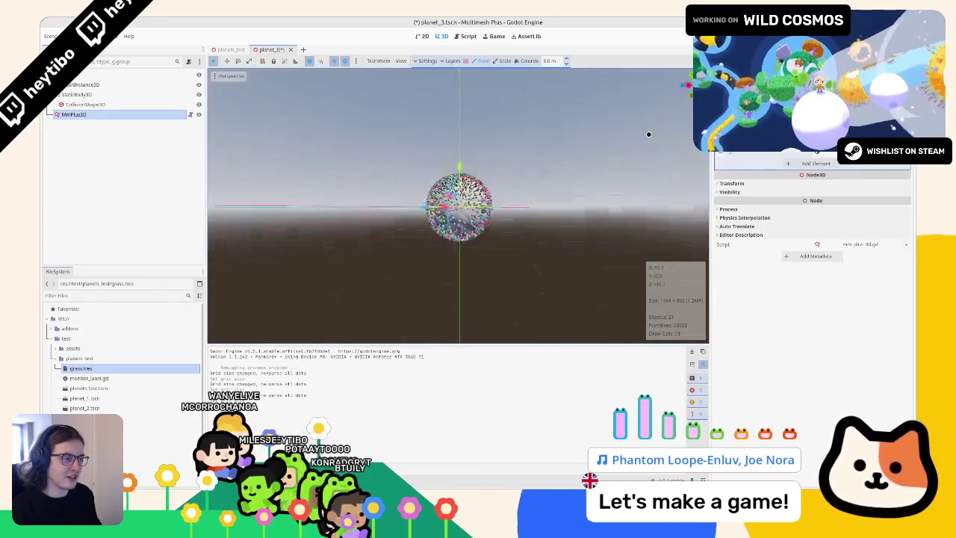
scroll(615, 145, up, 4)
drag(499, 193, 483, 264)
scroll(484, 275, down, 5)
scroll(484, 277, up, 5)
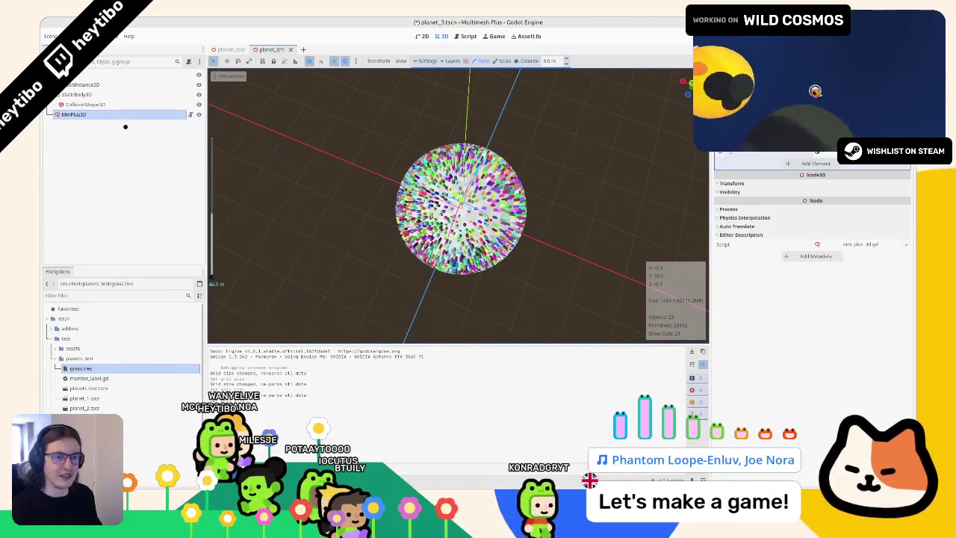
click(94, 369)
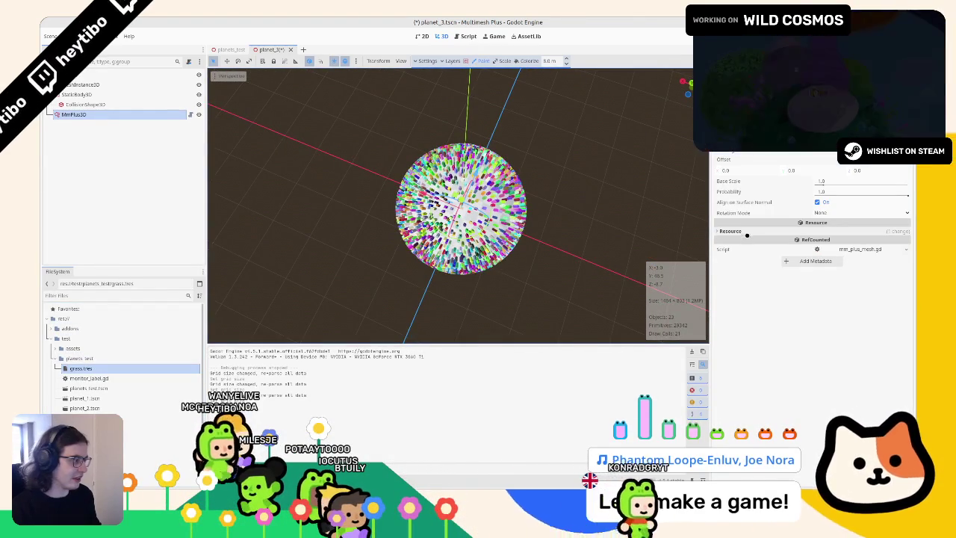
Step: Set the grass material's Distance Fade mode to Disabled, then save and close planet_3
scroll(821, 224, up, 5)
scroll(821, 299, down, 10)
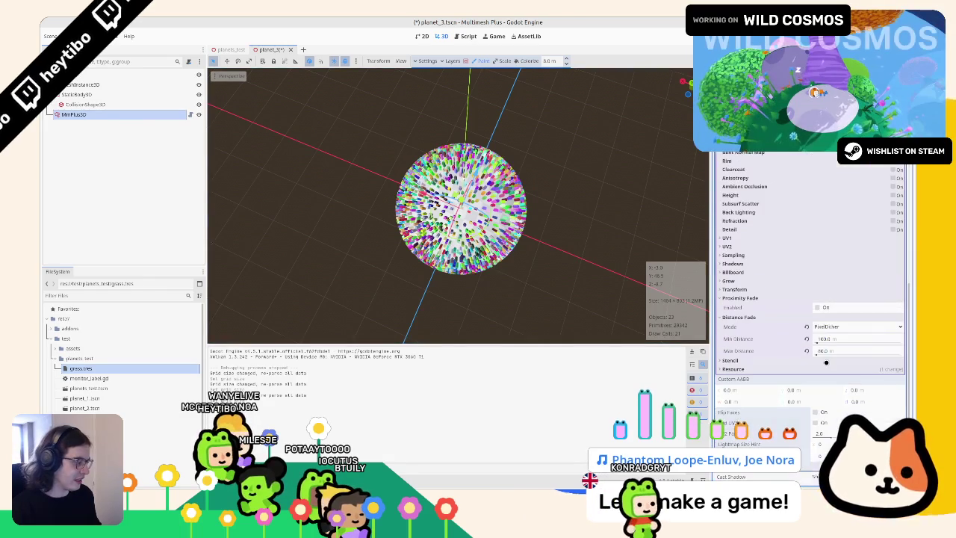
click(806, 326)
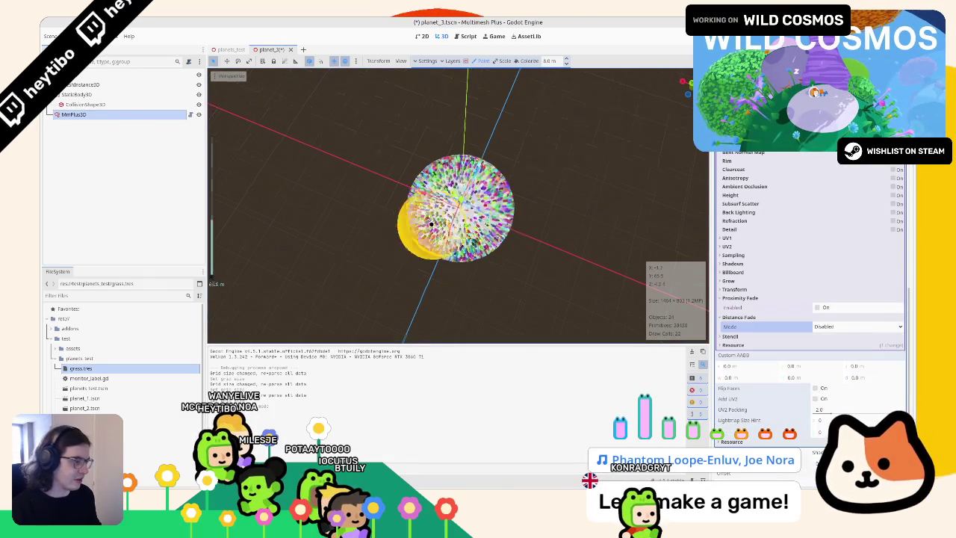
mouse_move(334, 173)
mouse_down()
mouse_move(446, 149)
mouse_move(401, 103)
mouse_move(322, 130)
mouse_move(289, 175)
mouse_move(267, 261)
mouse_move(344, 155)
mouse_up()
key(ctrl+s)
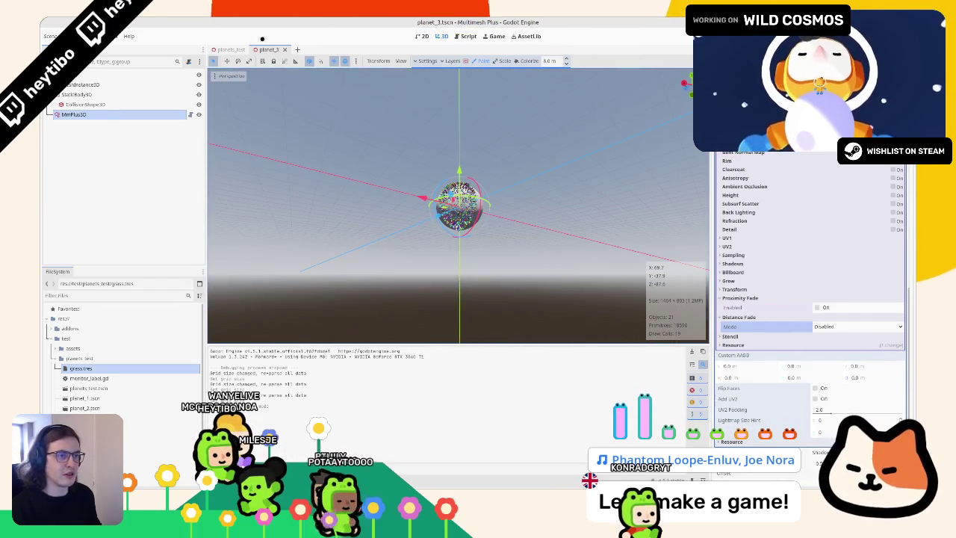
key(ctrl+shift+w)
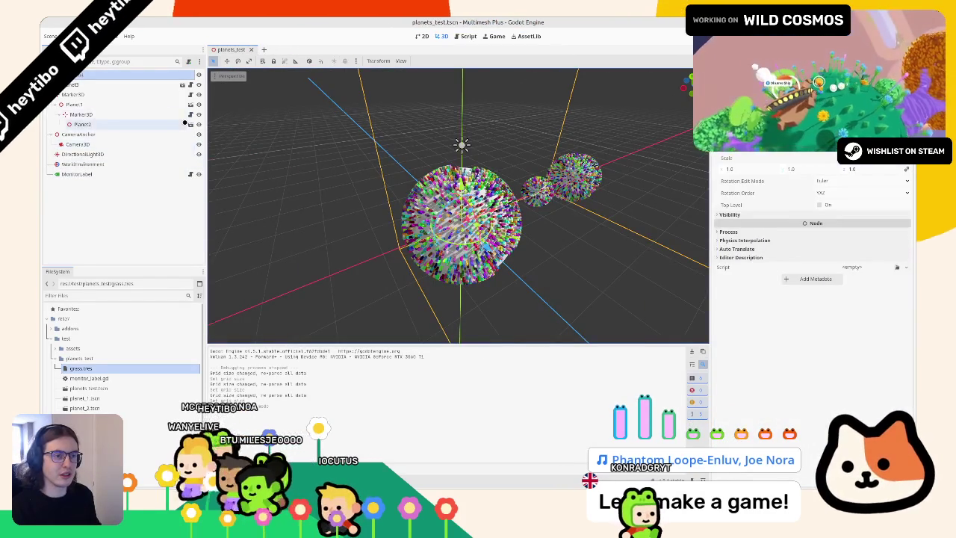
Step: Open planet_2.tscn and inspect its MmPlus3D grid while orbiting the planet
double_click(84, 408)
click(96, 115)
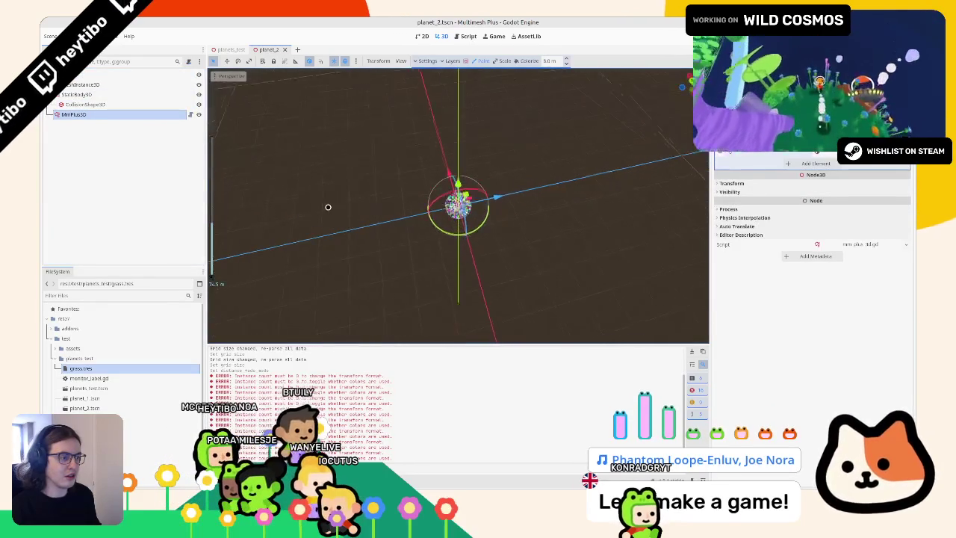
drag(328, 209, 437, 62)
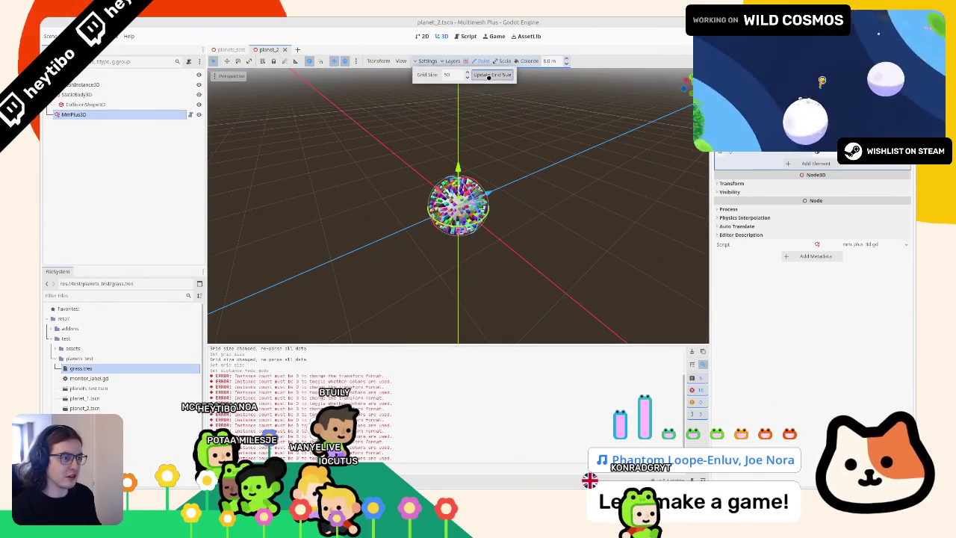
drag(419, 183, 281, 66)
Step: Close planet_2 and orbit the planets_test scene down to horizon level
click(284, 49)
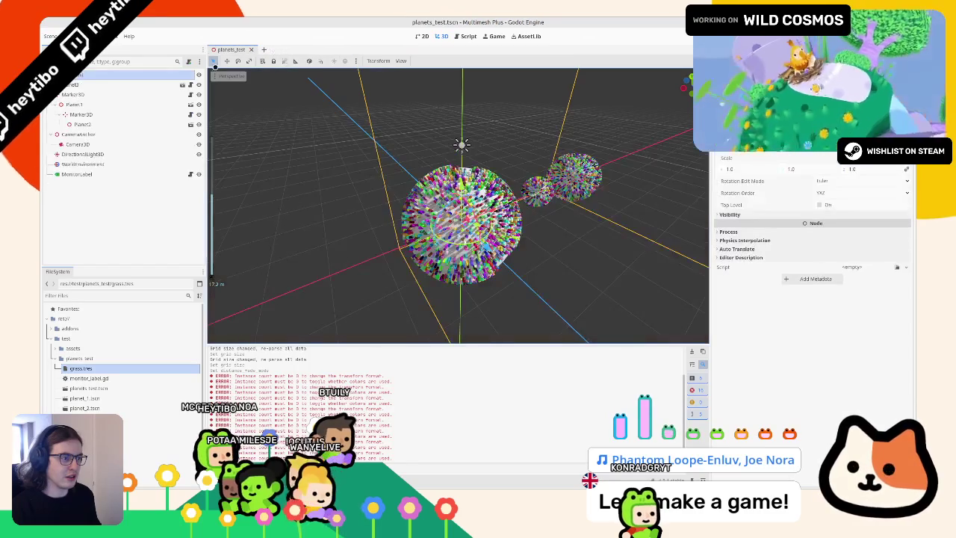
scroll(391, 173, down, 5)
mouse_move(335, 194)
mouse_down()
mouse_move(329, 201)
mouse_move(291, 169)
mouse_move(346, 182)
mouse_move(316, 147)
mouse_move(269, 152)
mouse_move(277, 177)
mouse_move(328, 195)
mouse_move(333, 240)
mouse_move(523, 234)
mouse_move(526, 252)
mouse_up()
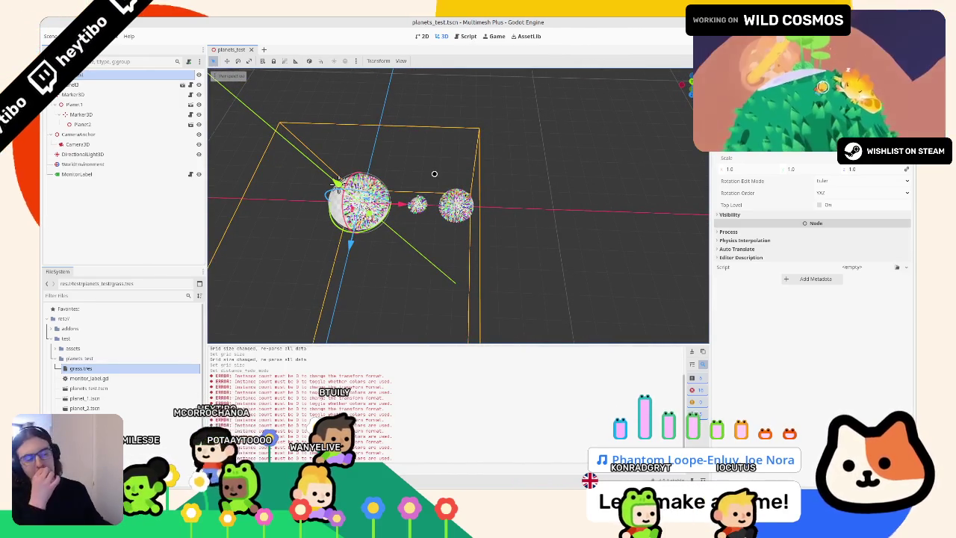
Step: Clear the Output log, run the project with F5, and maximize the game window
key(ctrl+shift+k)
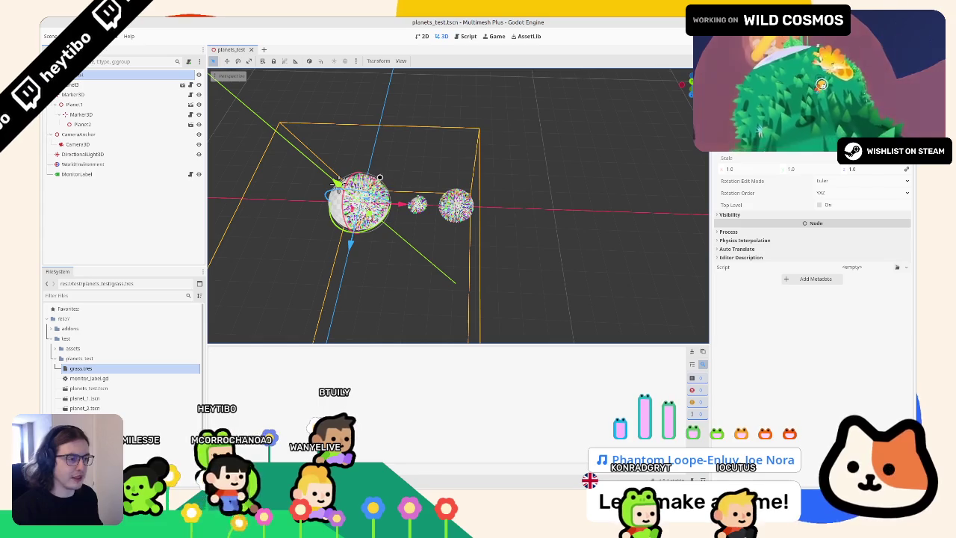
scroll(458, 206, up, 2)
scroll(403, 214, up, 3)
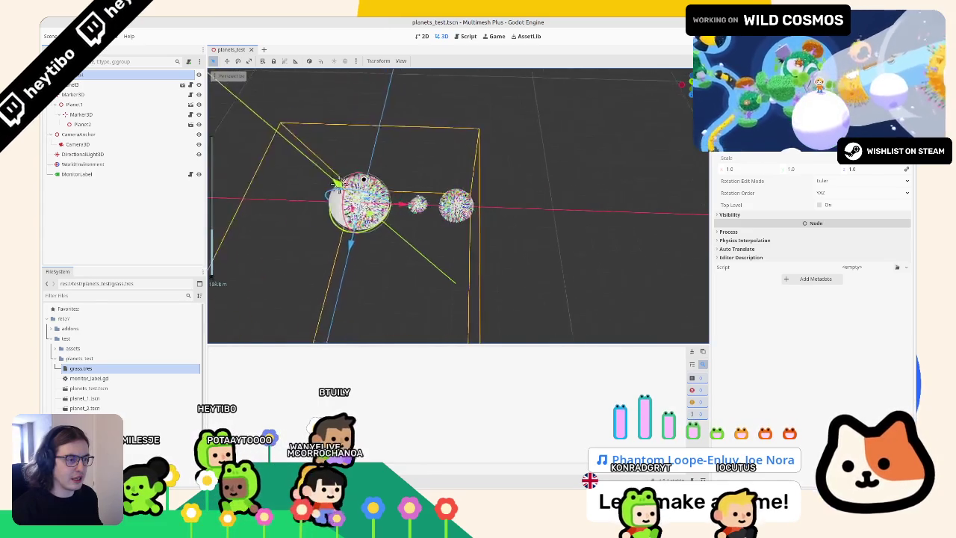
scroll(403, 213, down, 3)
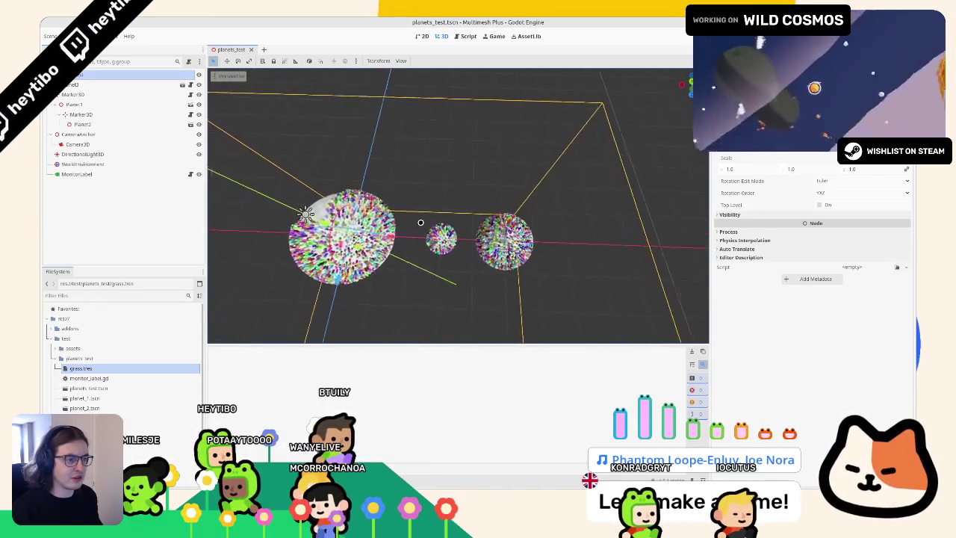
scroll(379, 189, up, 3)
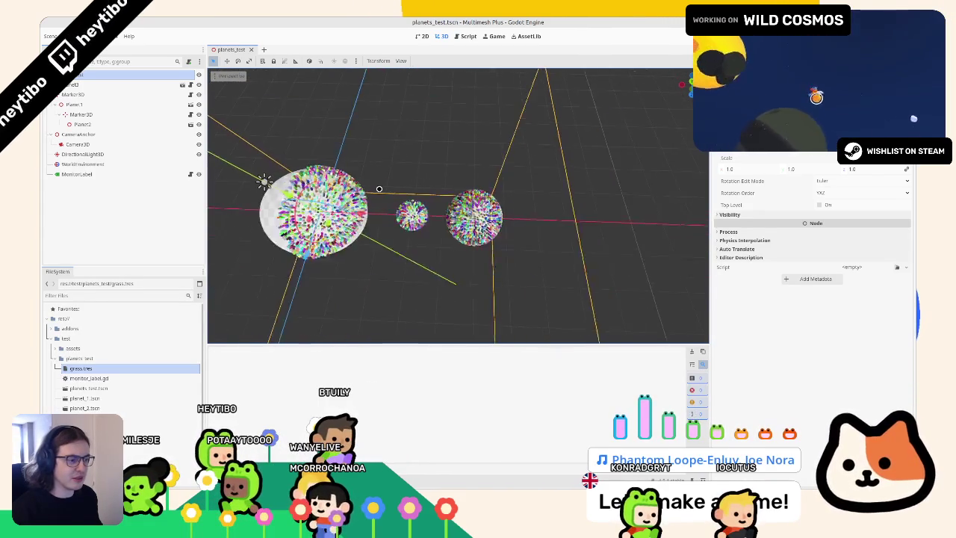
scroll(366, 94, up, 4)
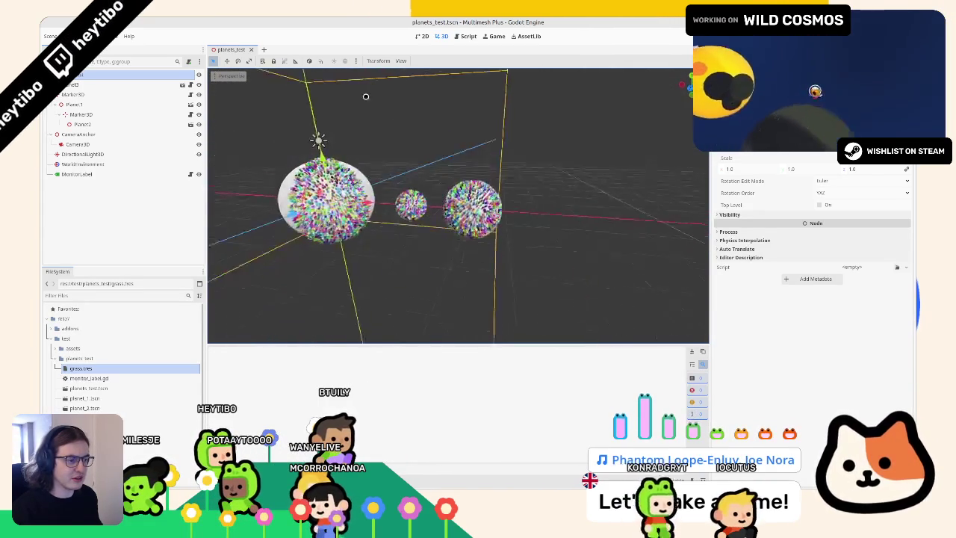
scroll(350, 104, down, 5)
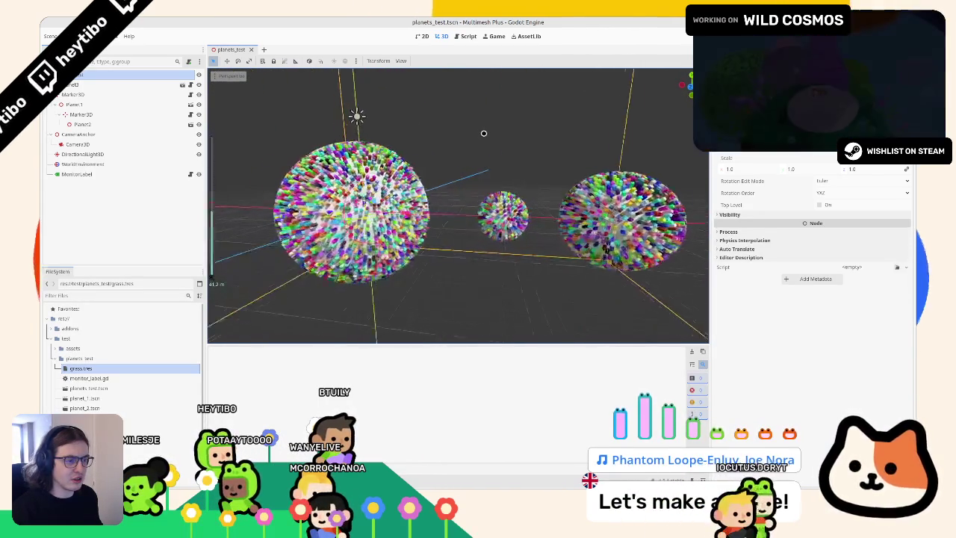
key(F5)
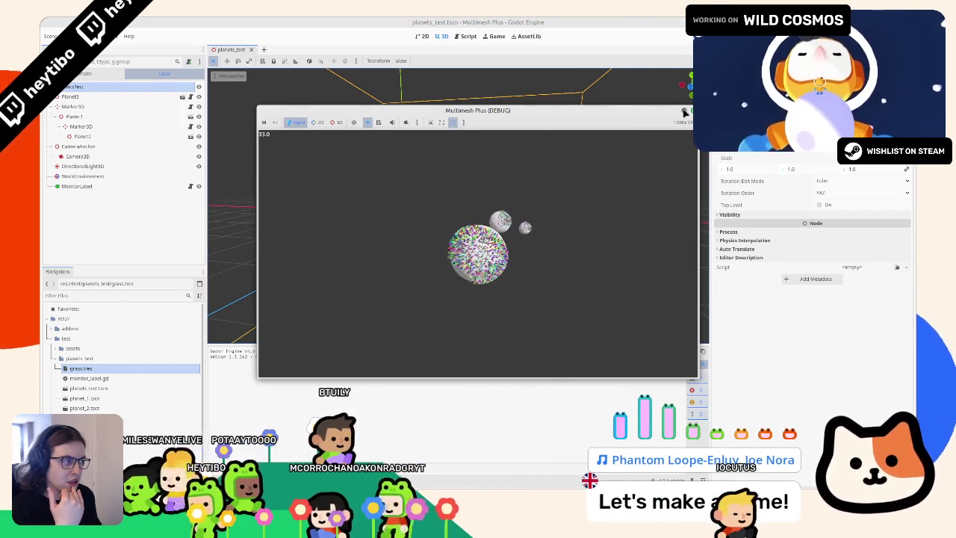
double_click(643, 111)
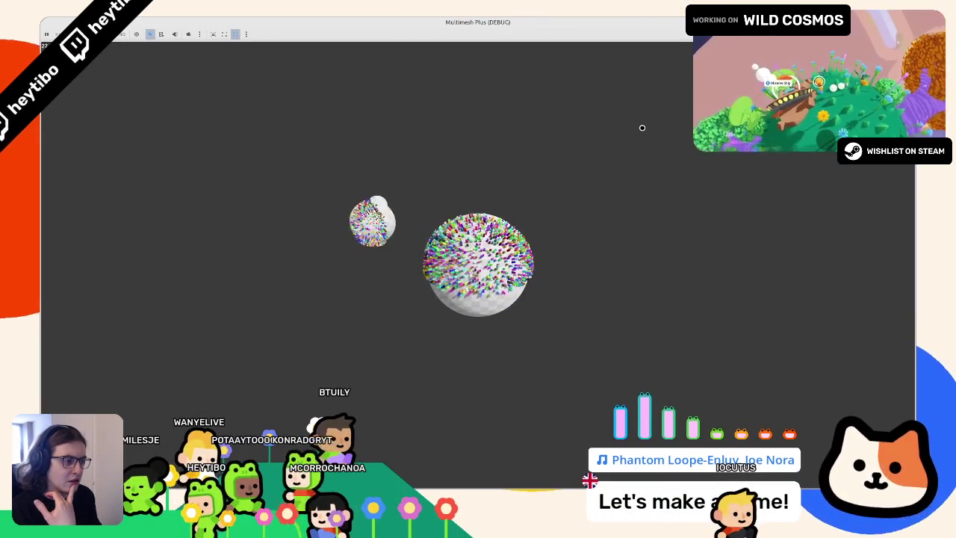
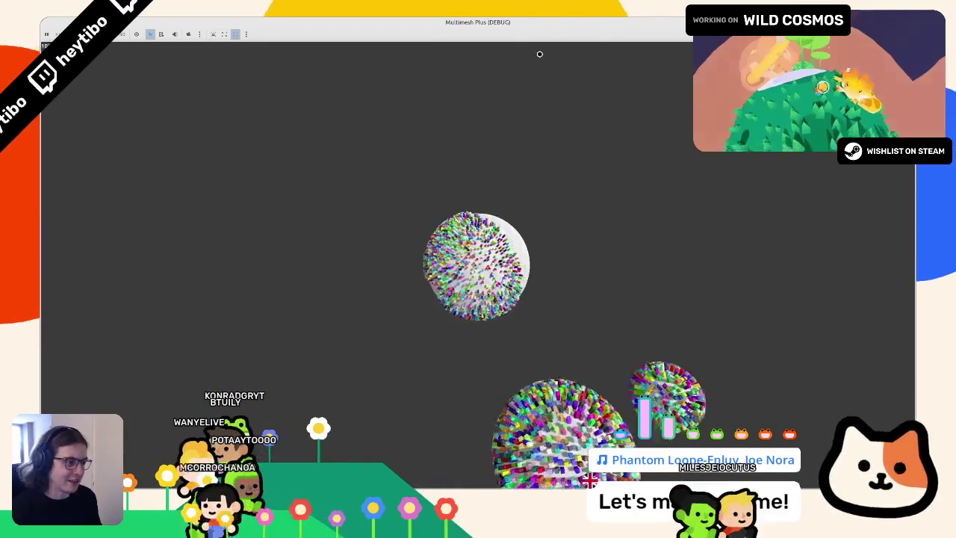
Step: Stop the game and widen the mm_plus_3d.gd script editor so its lines unwrap
key(F8)
click(465, 36)
click(440, 36)
click(465, 36)
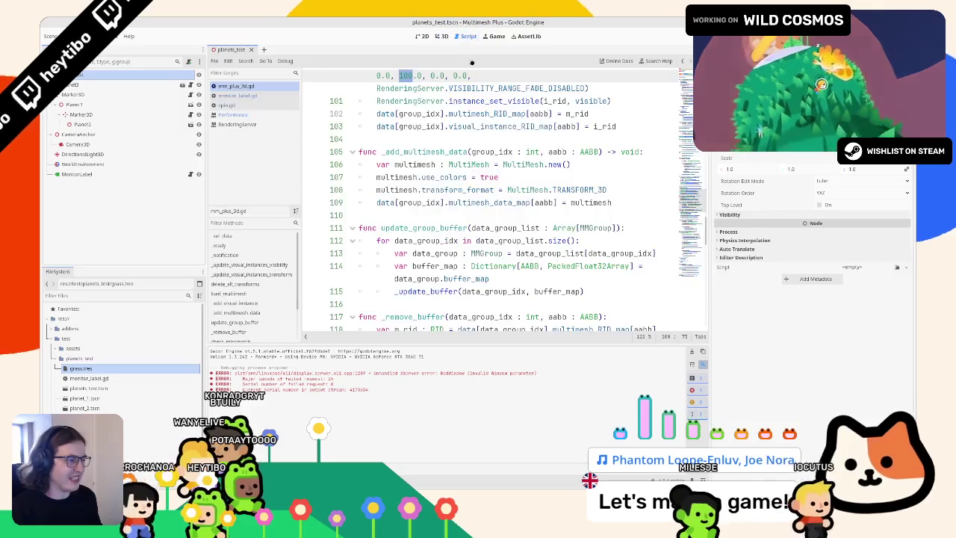
scroll(533, 191, up, 3)
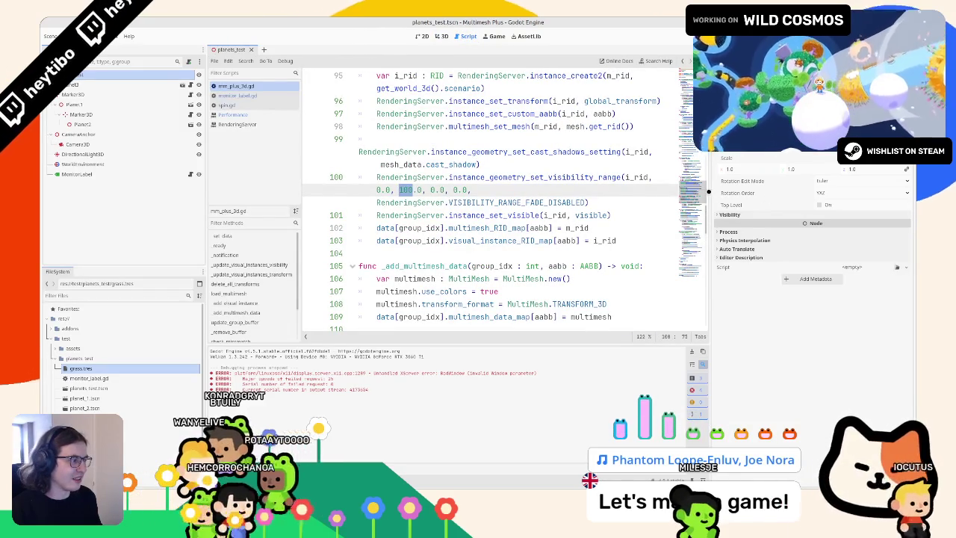
drag(711, 193, 841, 193)
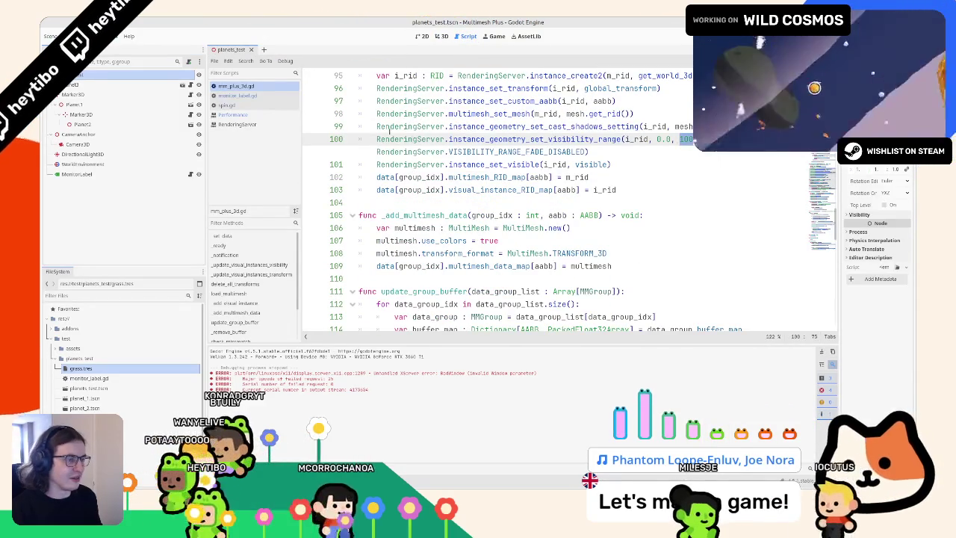
Step: Check the RenderingServer visibility-range docs, then start typing 'Visibili' on line 100
key(alt+F1)
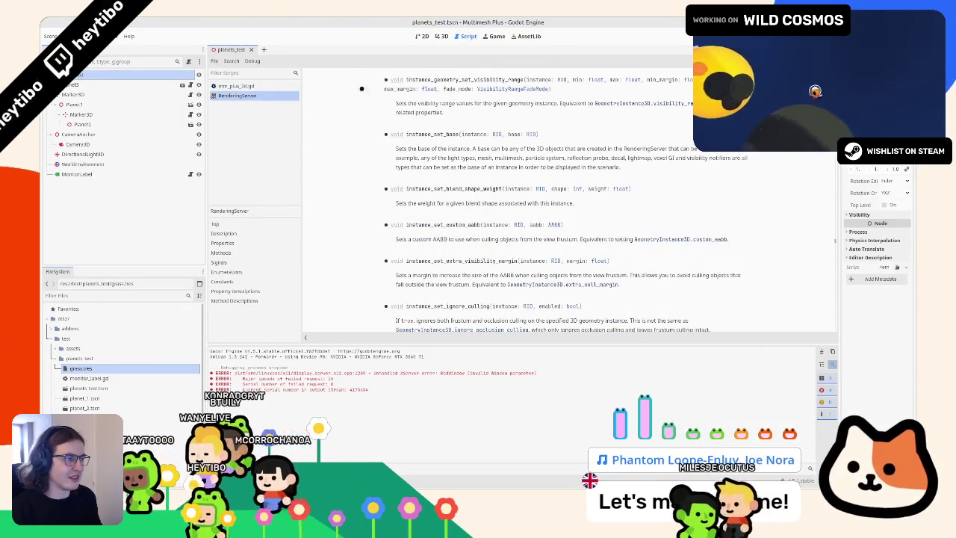
click(281, 85)
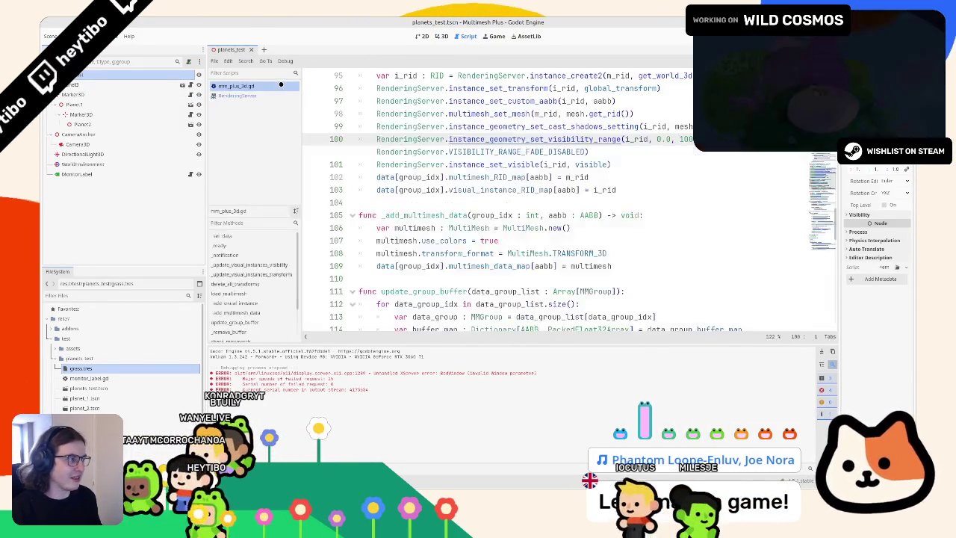
click(267, 96)
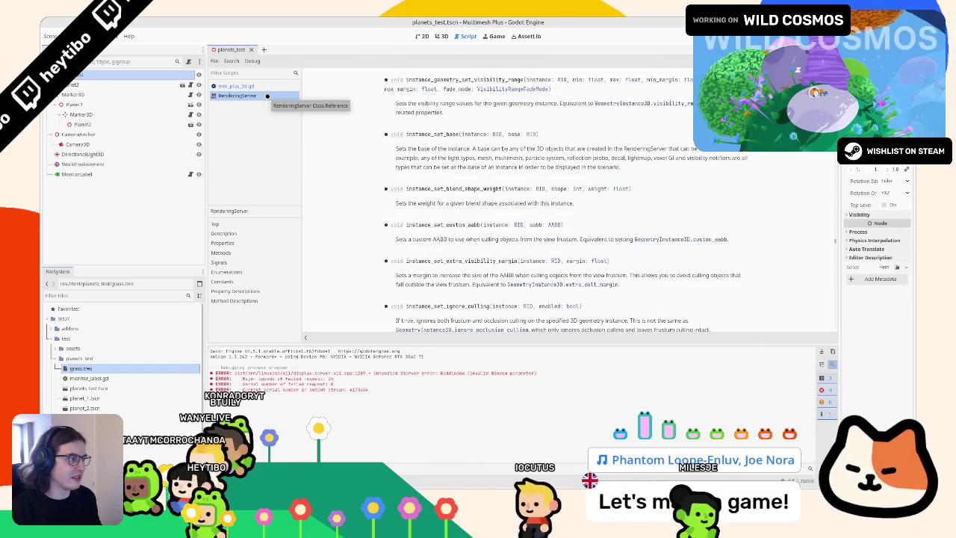
click(271, 86)
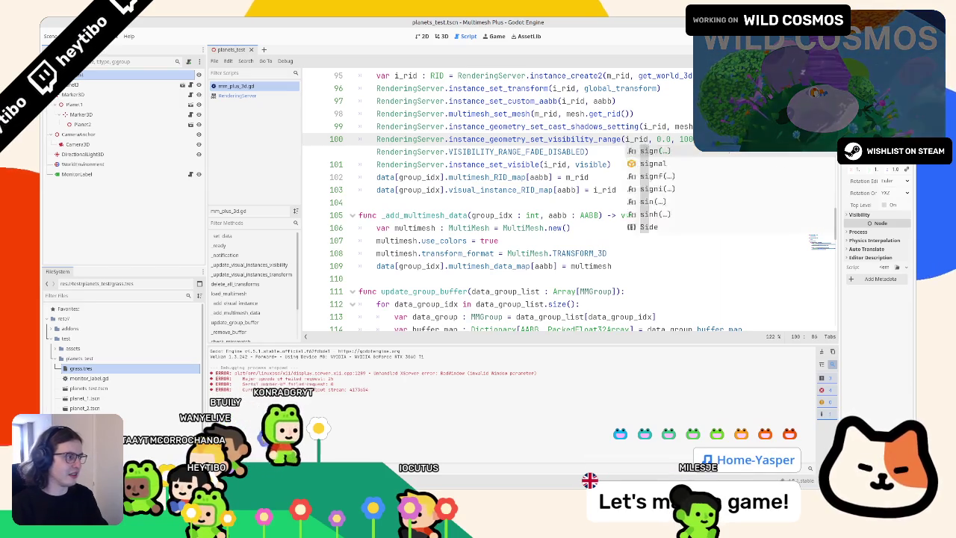
text(Visibili)
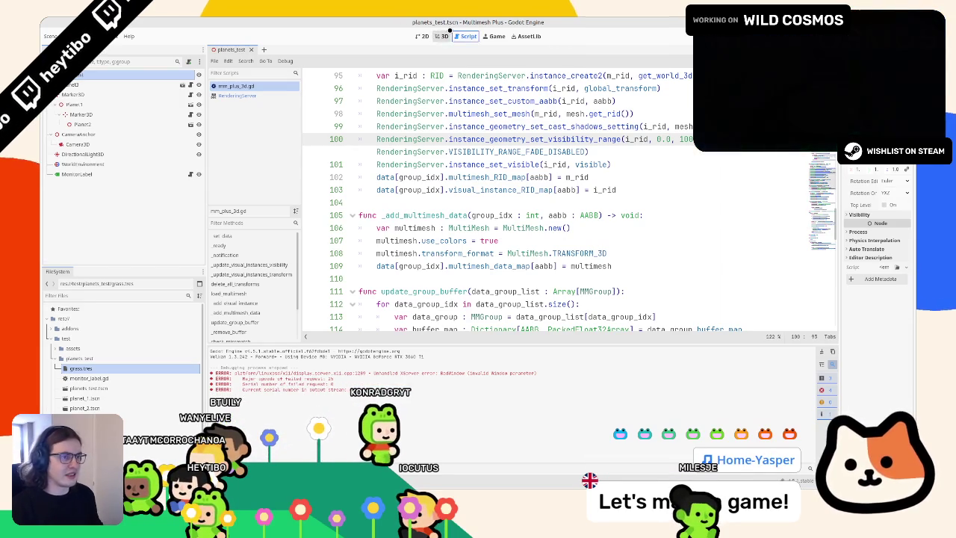
click(444, 36)
scroll(394, 157, up, 6)
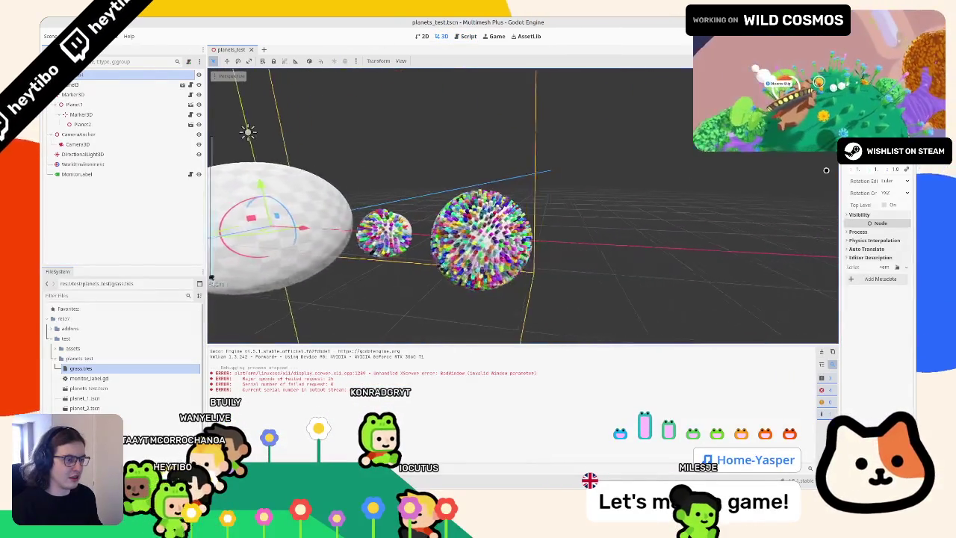
key(f)
scroll(489, 216, up, 5)
scroll(489, 217, down, 5)
scroll(489, 217, down, 5)
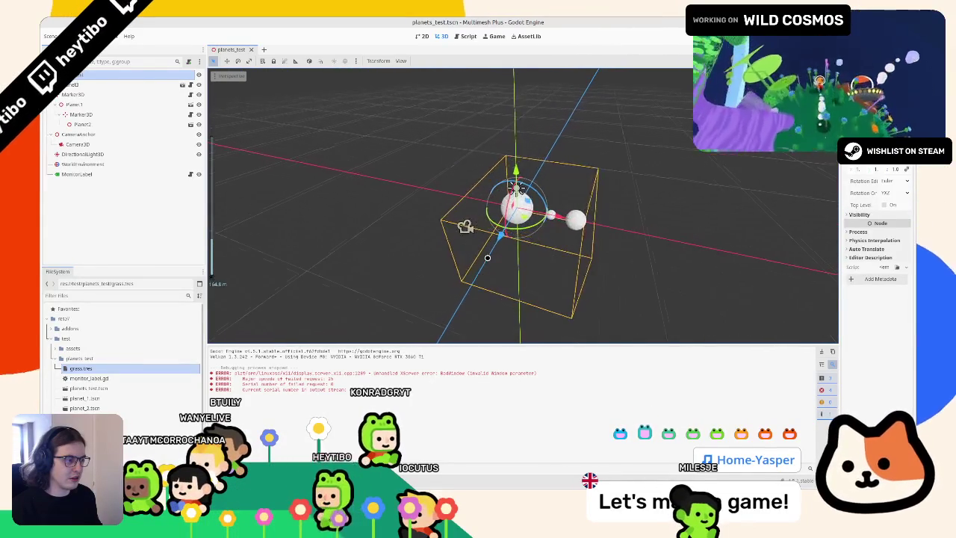
scroll(487, 258, up, 5)
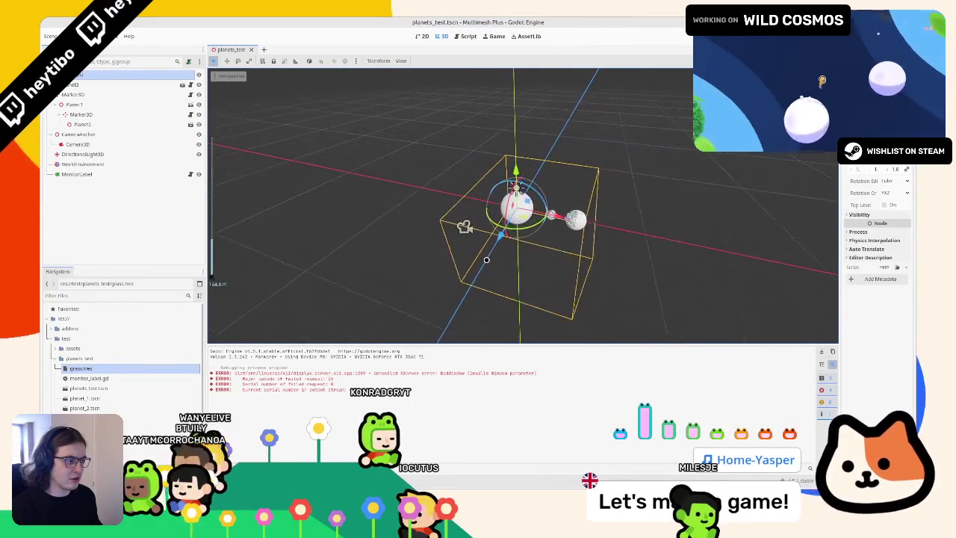
scroll(448, 249, up, 5)
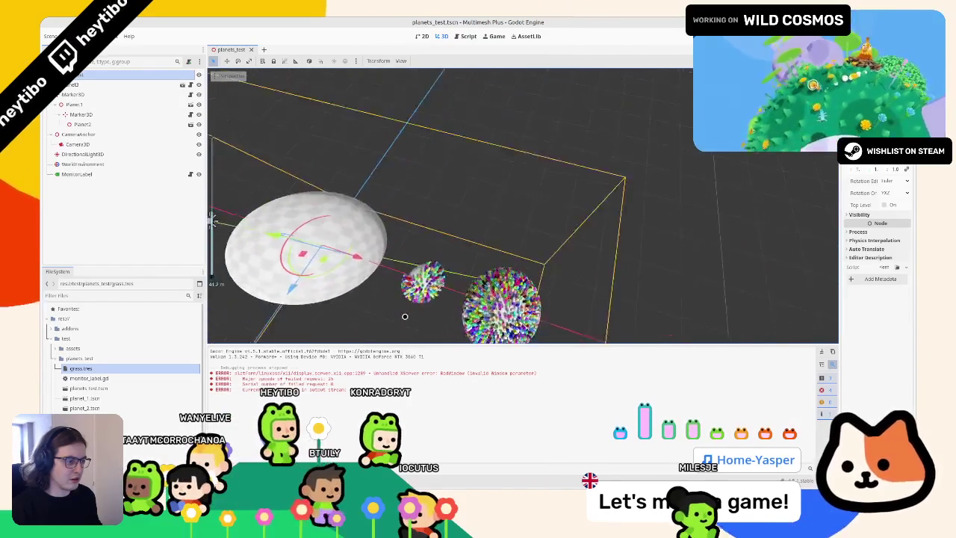
scroll(405, 316, up, 5)
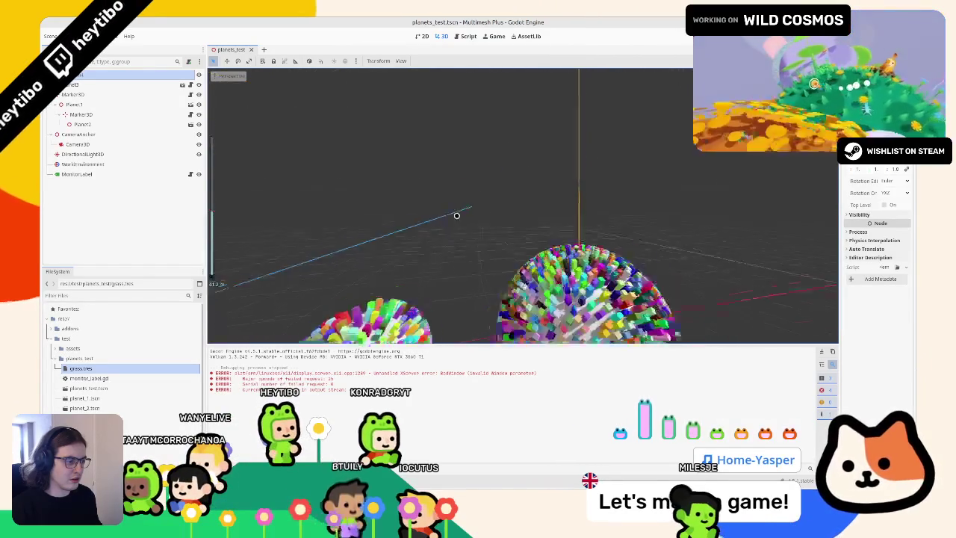
scroll(376, 199, down, 5)
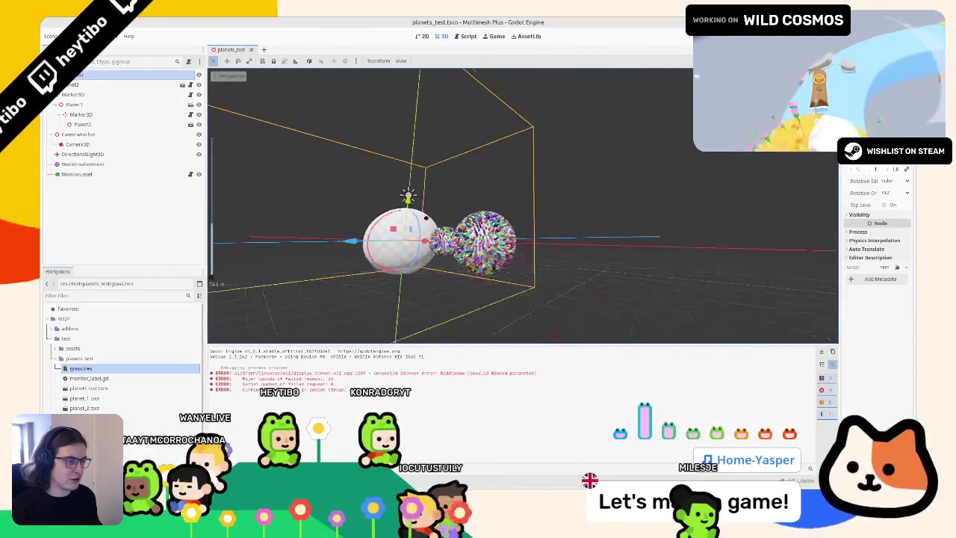
key(ctrl+F3)
key(Up)
key(Up)
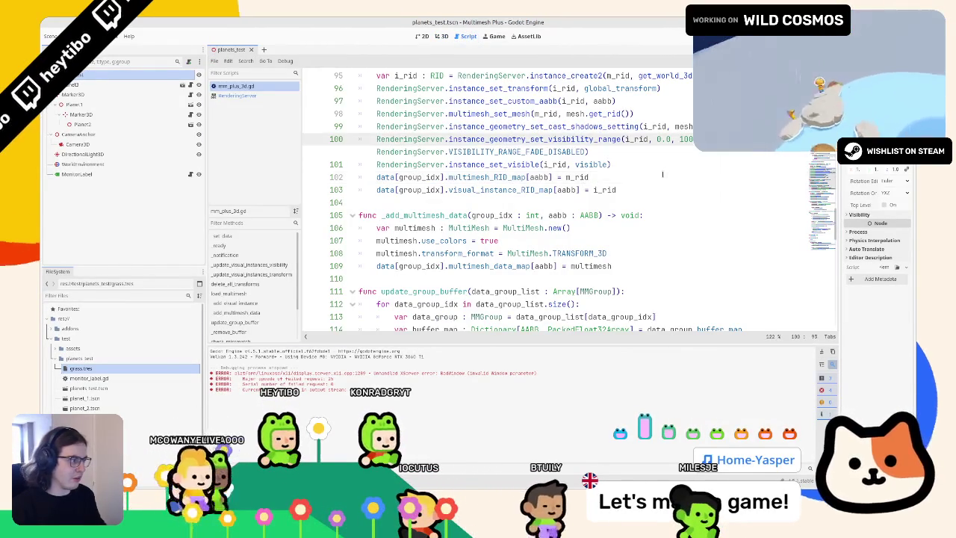
Step: Give line 100's call a 2.0 margin and the VISIBILITY_RANGE_FADE_SELF fade mode
text(2.0,)
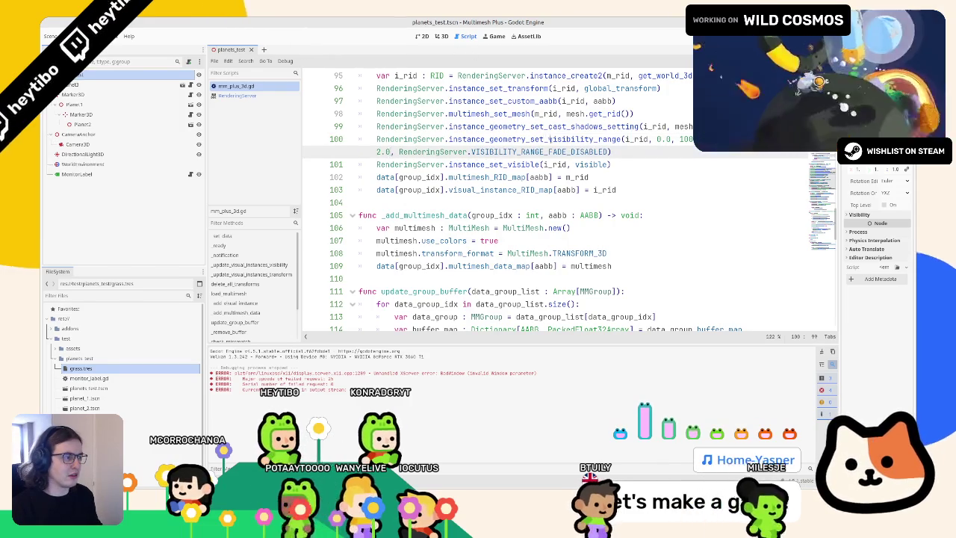
ctrl+click(510, 152)
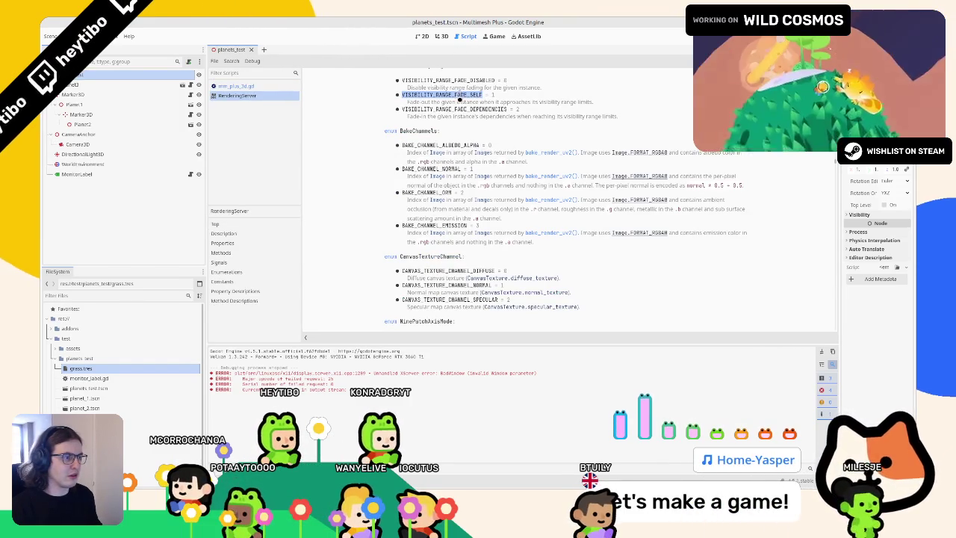
middle_click(253, 99)
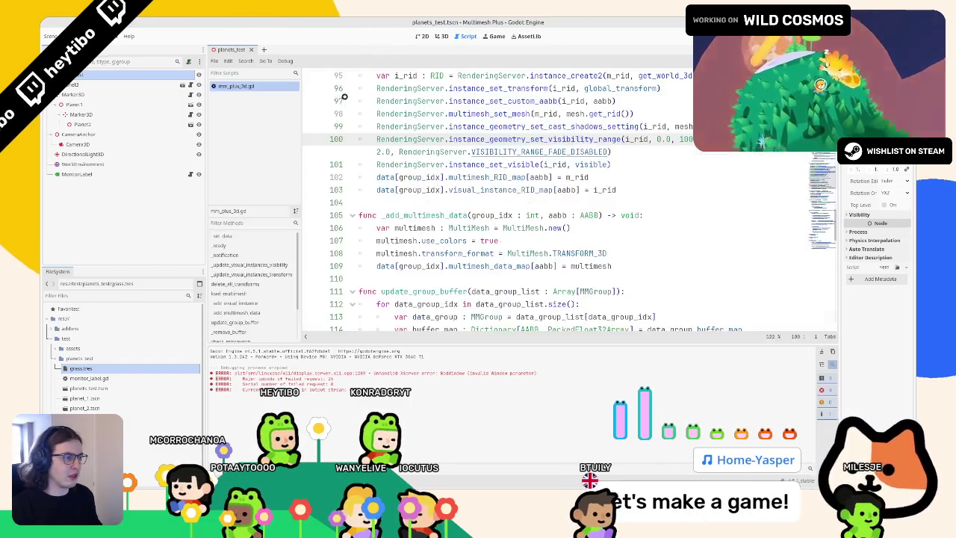
double_click(574, 151)
text(VISIBILITY_RANGE_FADE_SELF)
Step: Compare the planets in 3D with the VISIBILITY_RANGE_FADE_SELF documentation
click(443, 36)
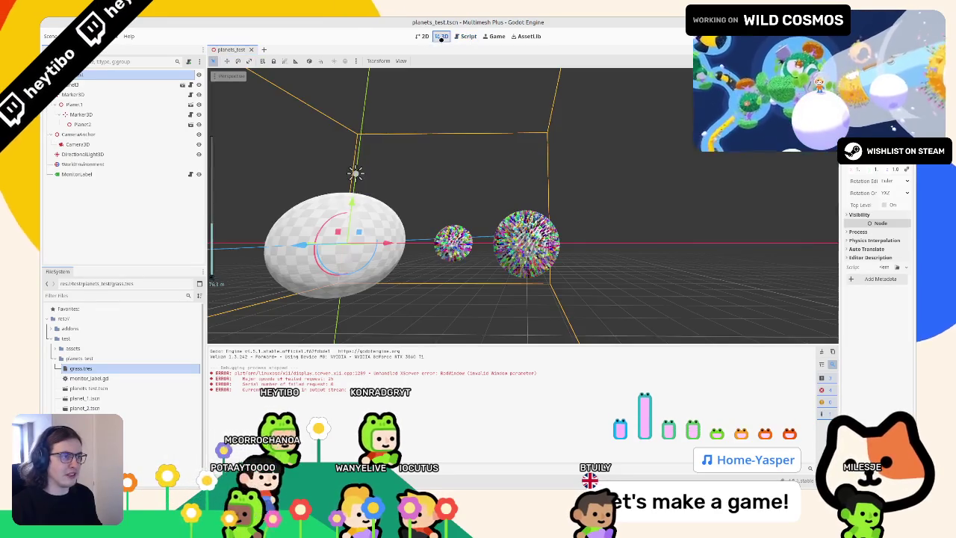
scroll(376, 159, down, 5)
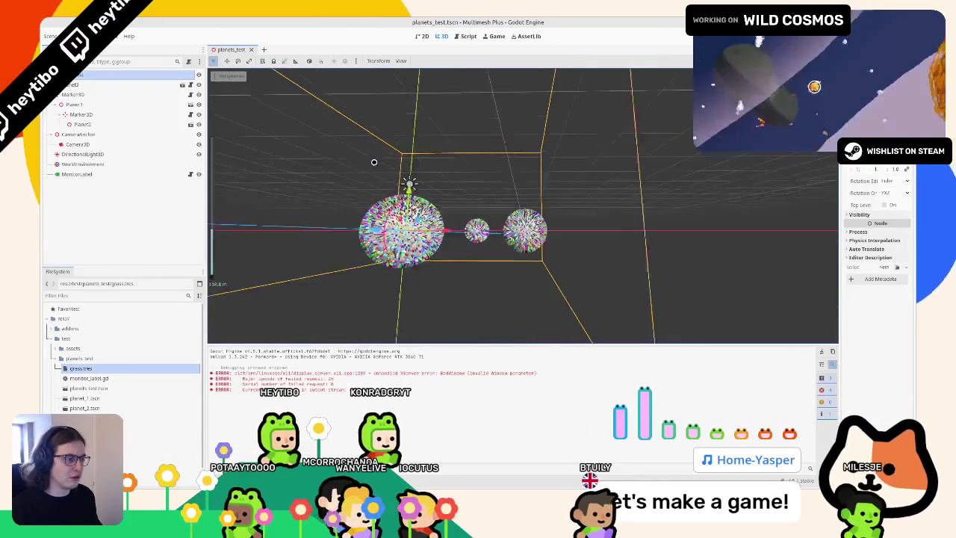
scroll(374, 164, up, 5)
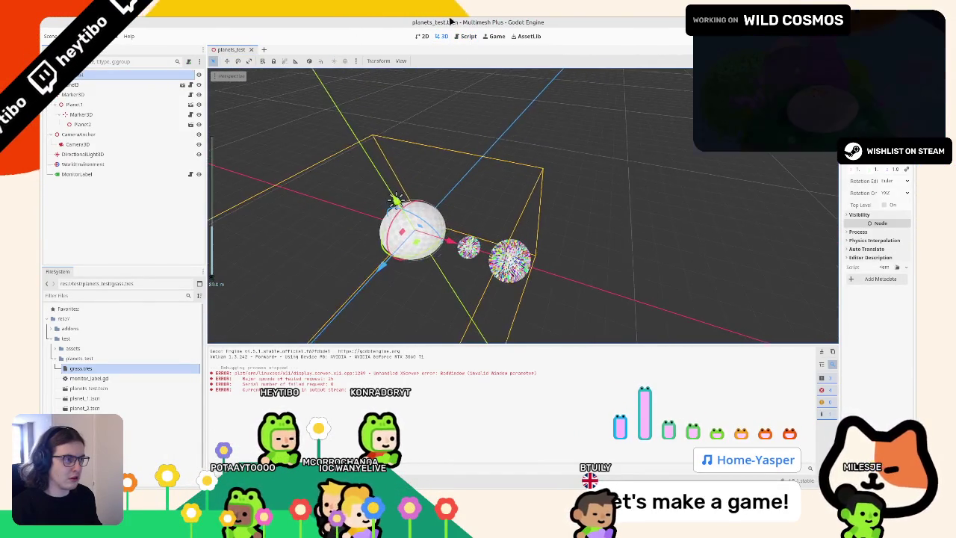
click(465, 35)
ctrl+click(516, 154)
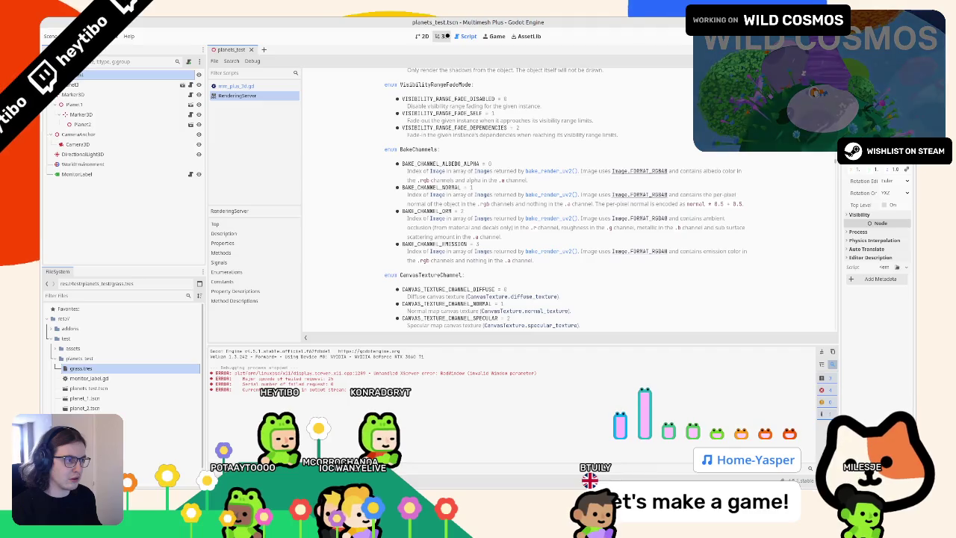
click(443, 36)
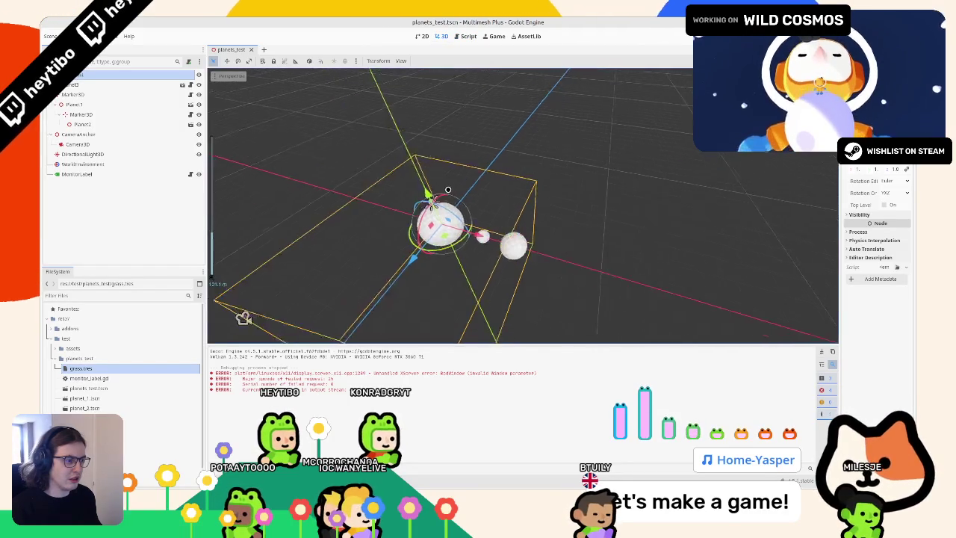
Step: Change the grass.tres material's transparency from Alpha Scissor to Alpha
double_click(89, 369)
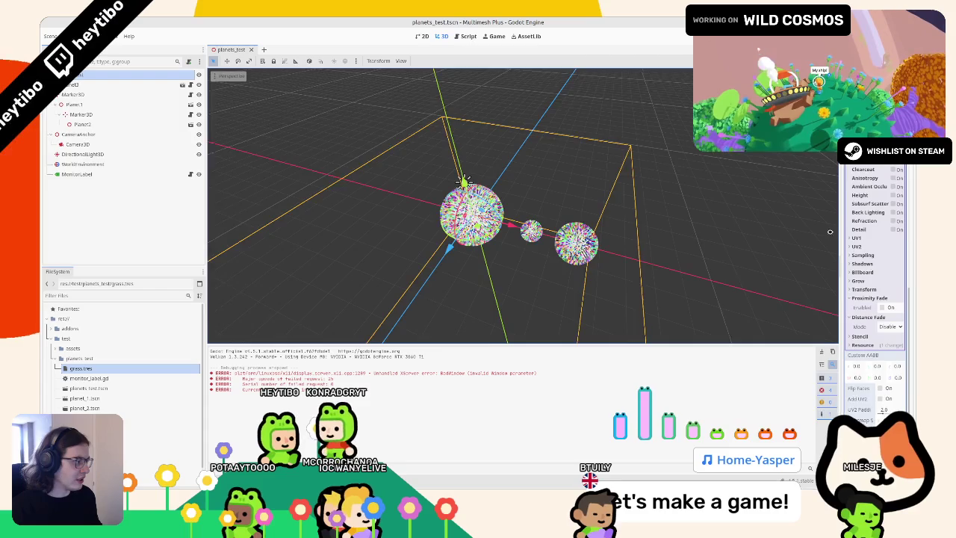
drag(840, 232, 681, 232)
scroll(796, 299, up, 10)
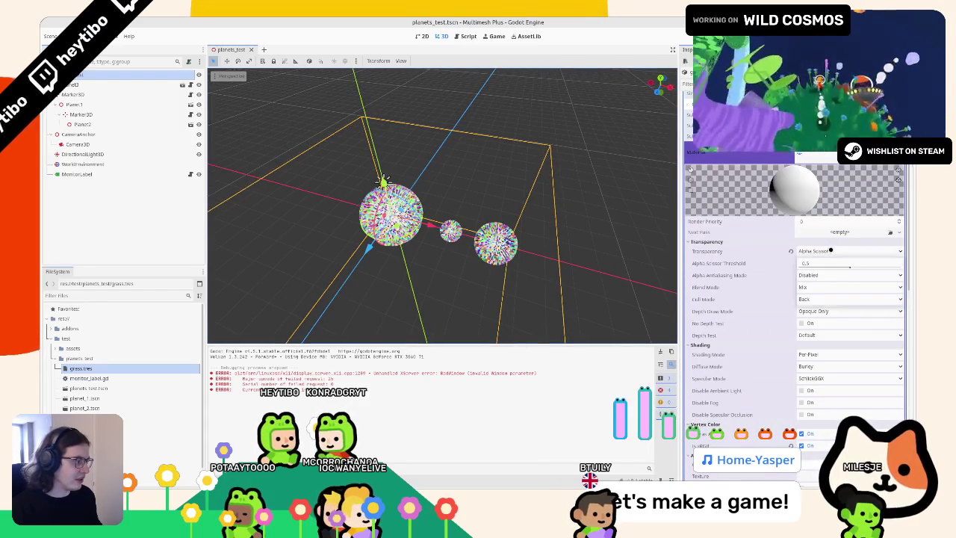
click(832, 251)
click(815, 270)
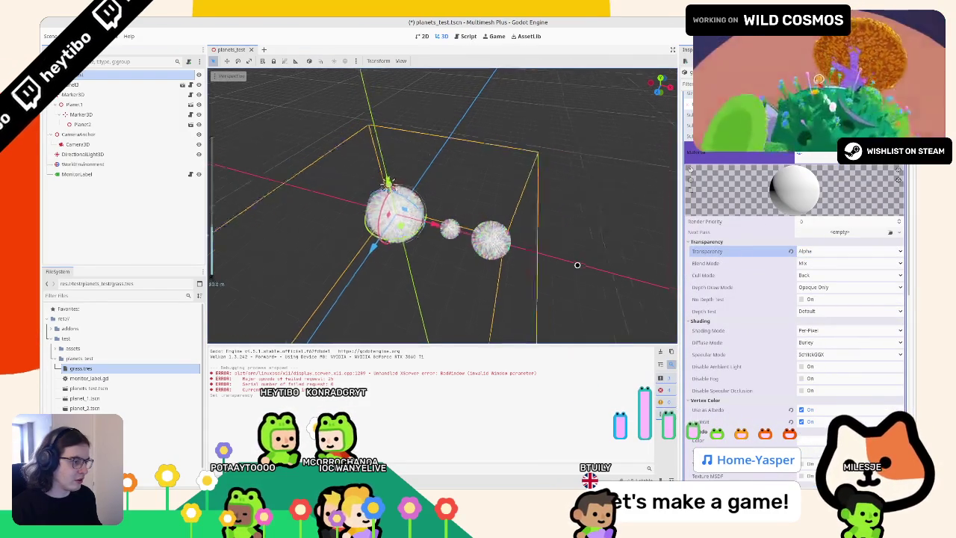
Step: Check the planets' grass in the viewport, then save and run the scene
scroll(572, 264, up, 3)
mouse_move(573, 265)
mouse_down()
mouse_move(312, 269)
mouse_move(239, 303)
mouse_move(496, 254)
mouse_move(316, 265)
mouse_move(535, 207)
mouse_move(348, 165)
mouse_move(523, 216)
mouse_up()
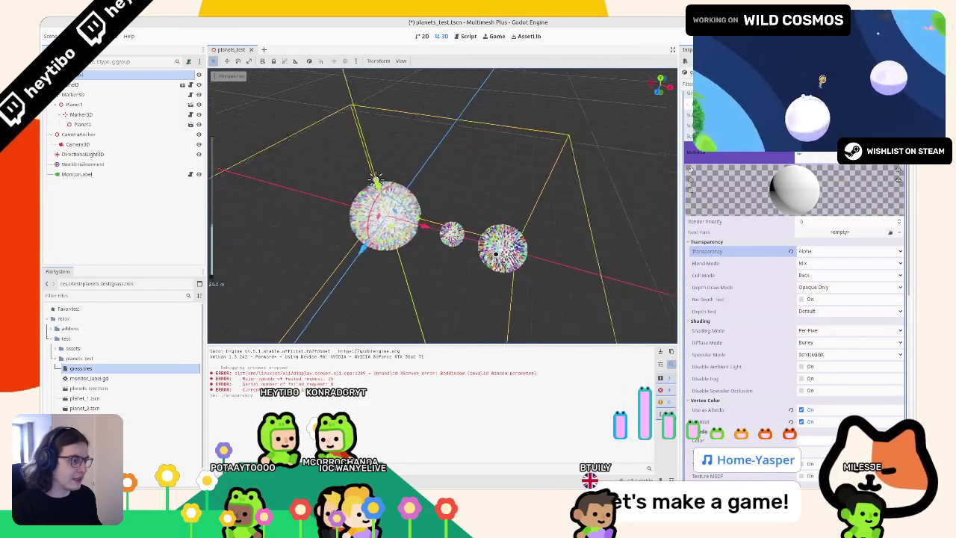
key(ctrl+s)
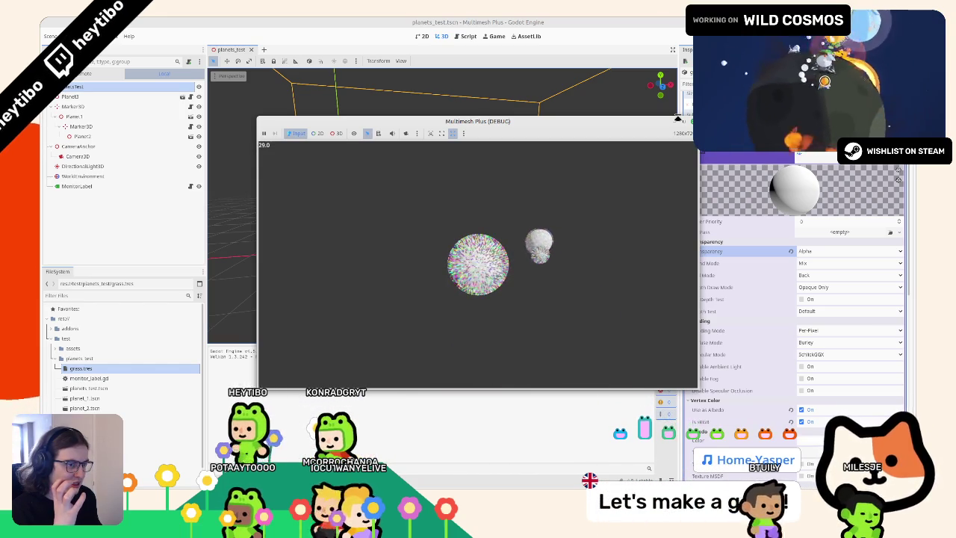
Step: Set line 100's fade mode back to VISIBILITY_RANGE_FADE_DISABLED and run the game
key(F8)
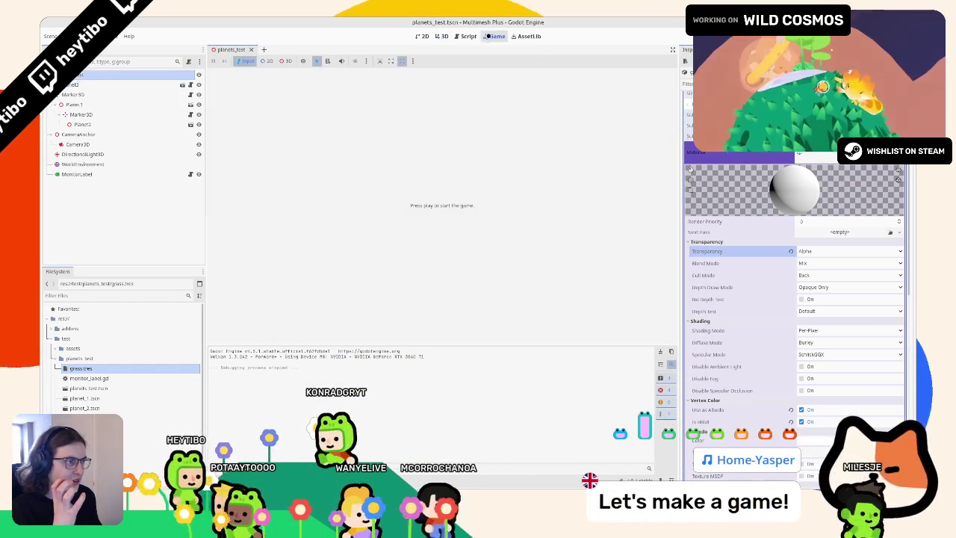
click(473, 31)
click(440, 36)
click(464, 36)
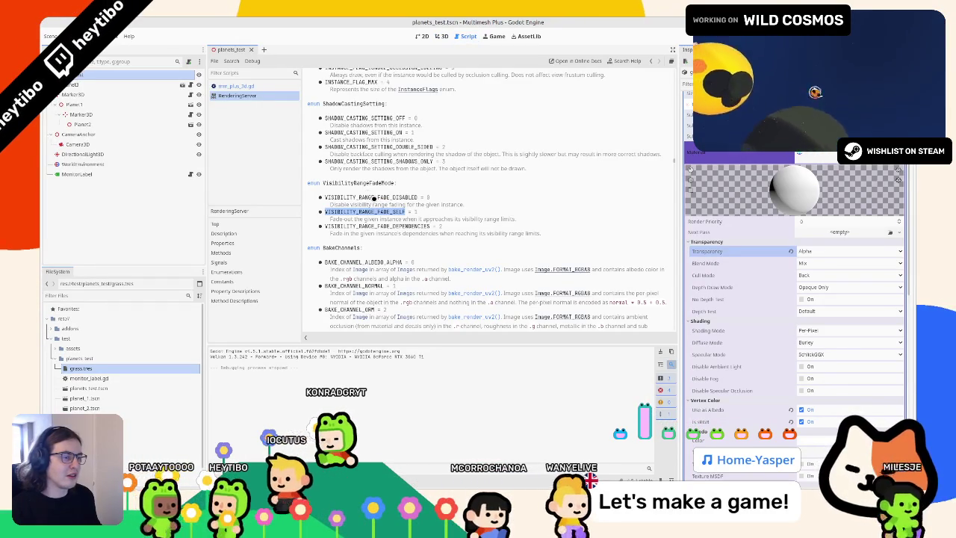
key(alt+Left)
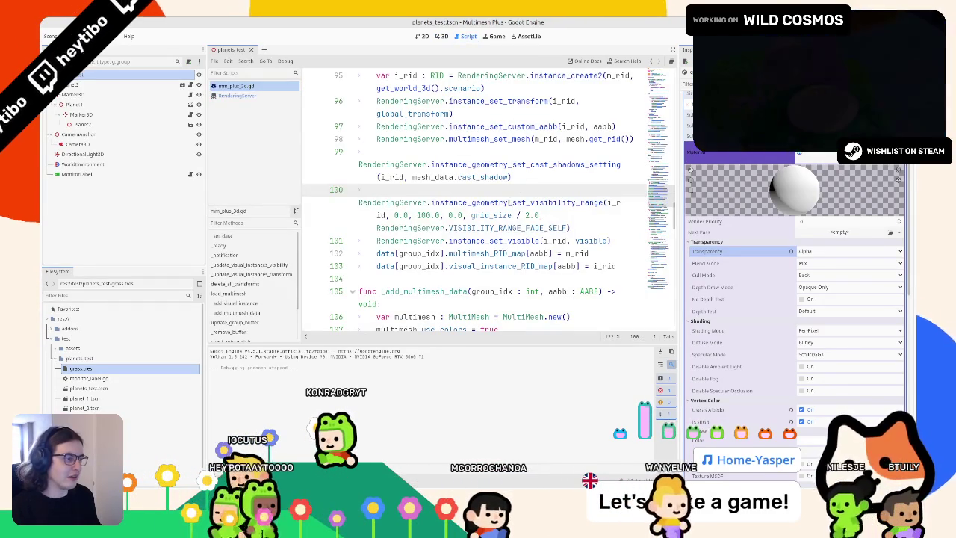
double_click(523, 228)
text(VISIBILITY_RANGE_FADE_DISABLED)
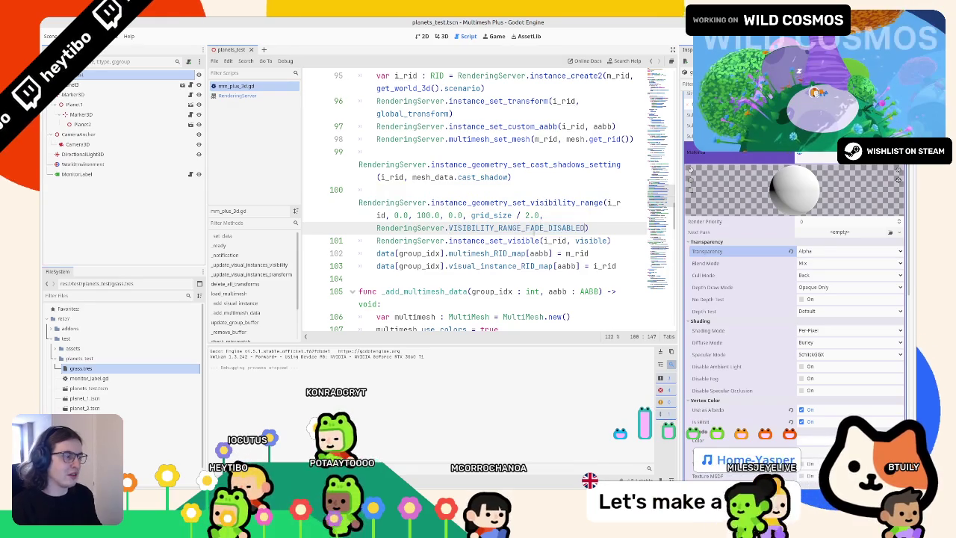
key(F5)
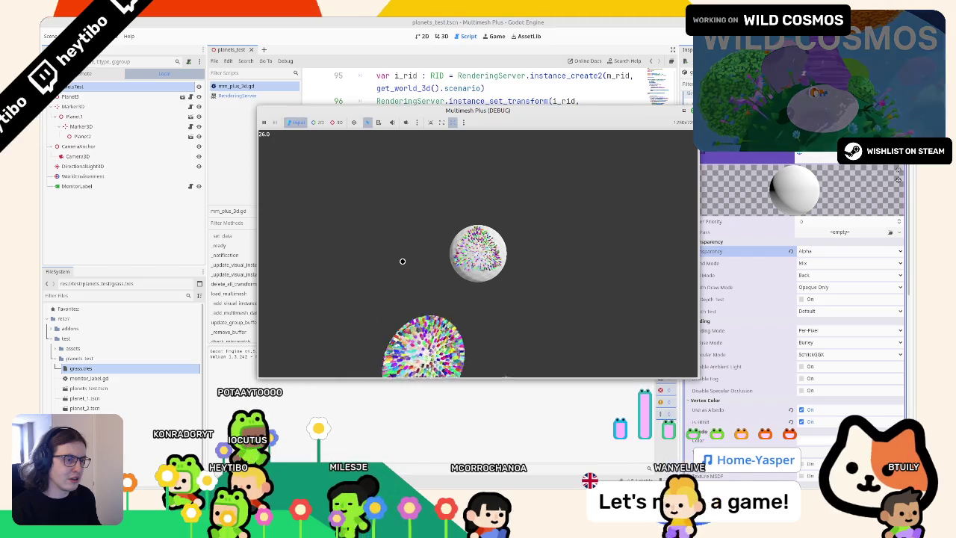
Step: Delete the '/ 2.0' after grid_size on line 100 and rerun the game
key(F8)
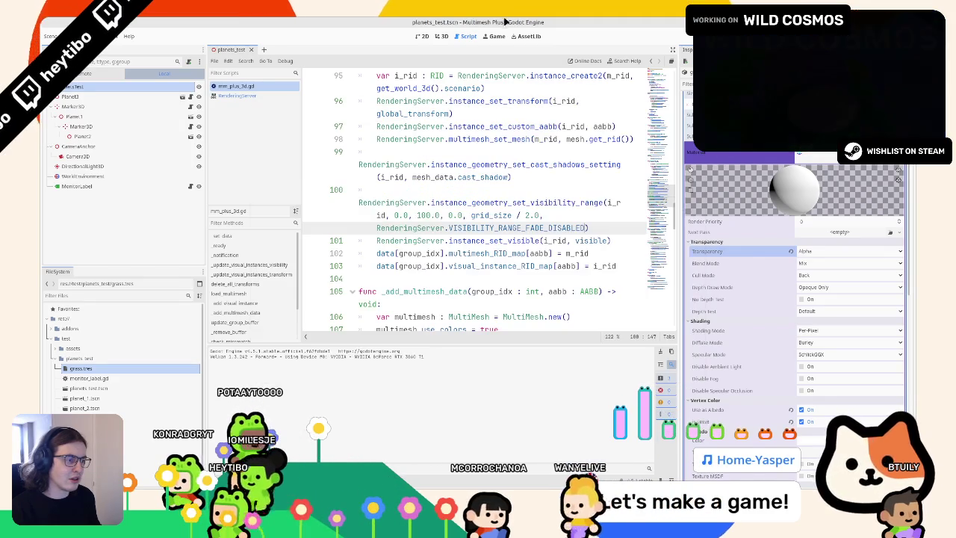
drag(517, 215, 539, 215)
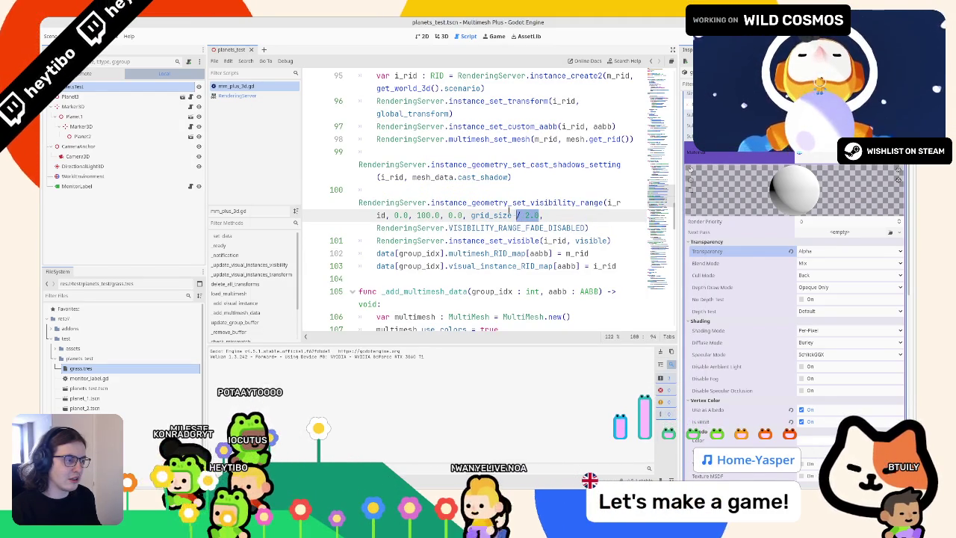
key(BackSpace)
key(F5)
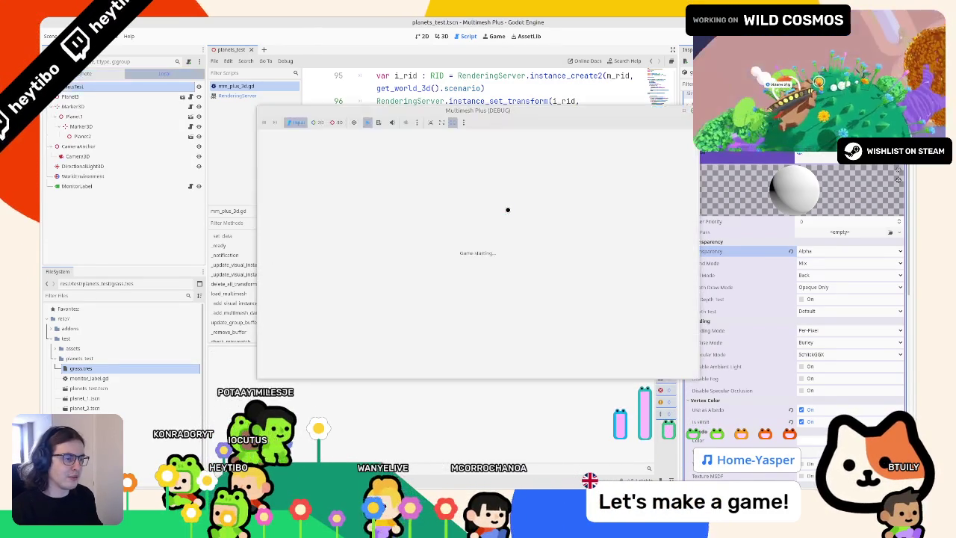
Step: Try 0 in place of grid_size as line 100's margin and test-run
key(F8)
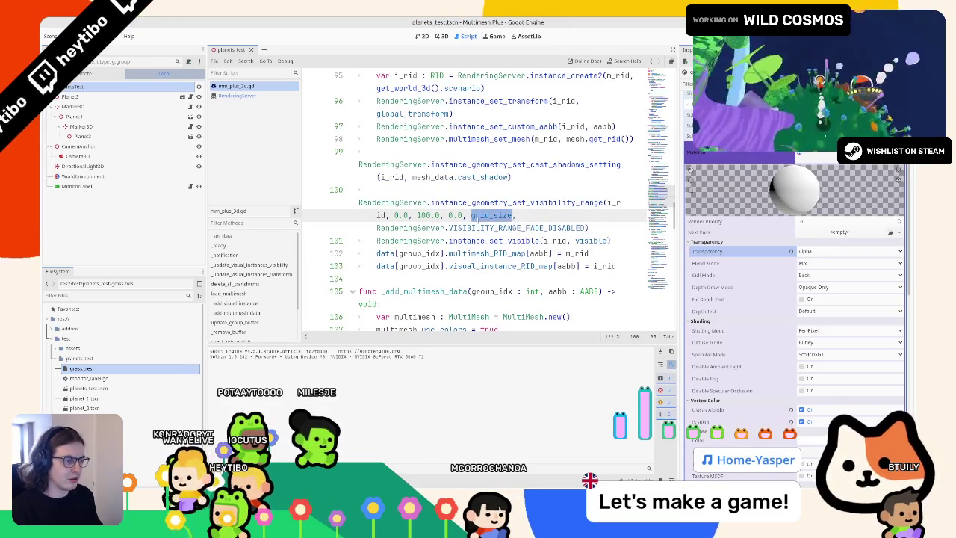
ctrl+click(495, 202)
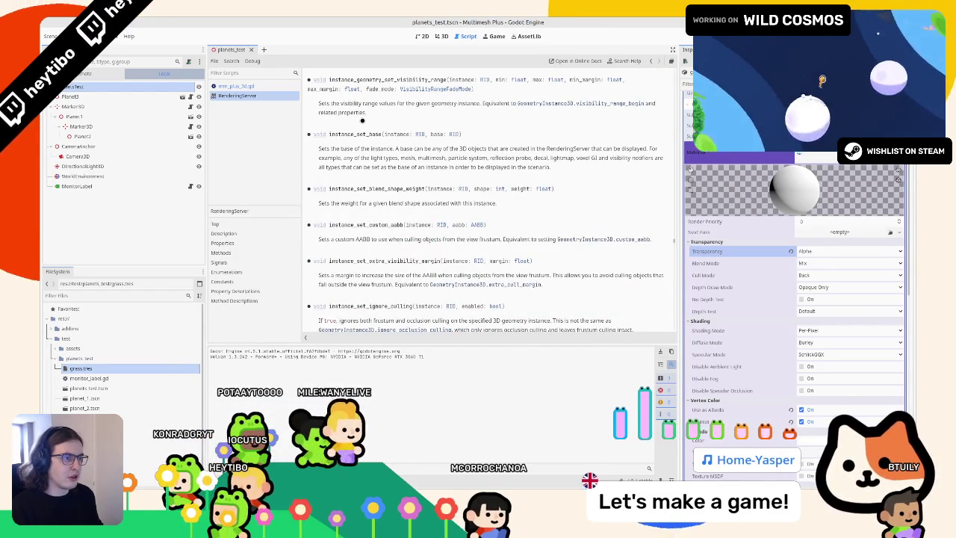
key(alt+Left)
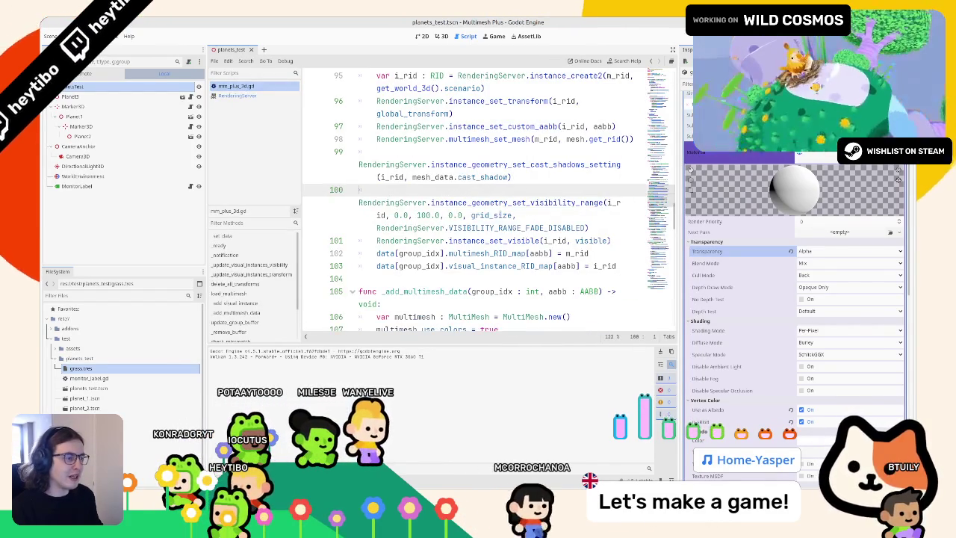
double_click(492, 216)
text(0)
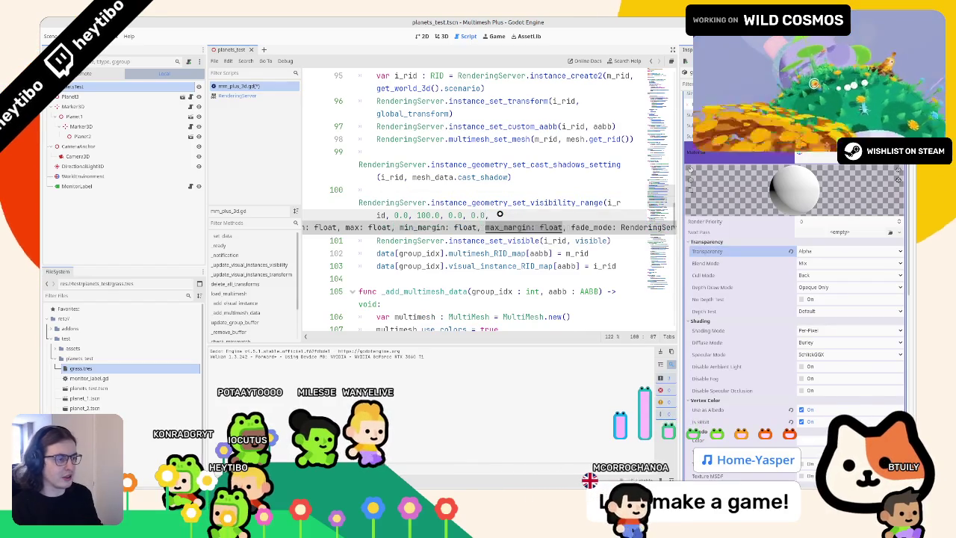
key(F6)
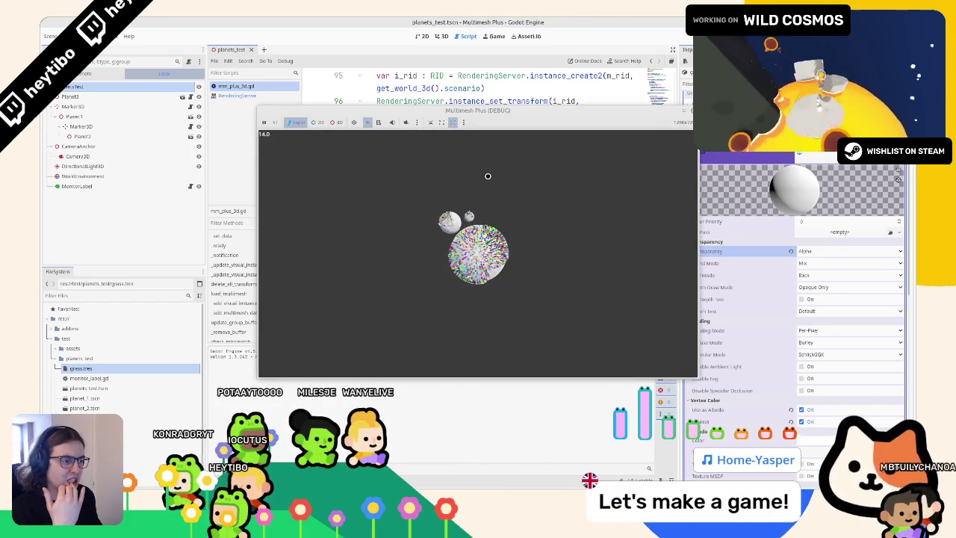
key(F8)
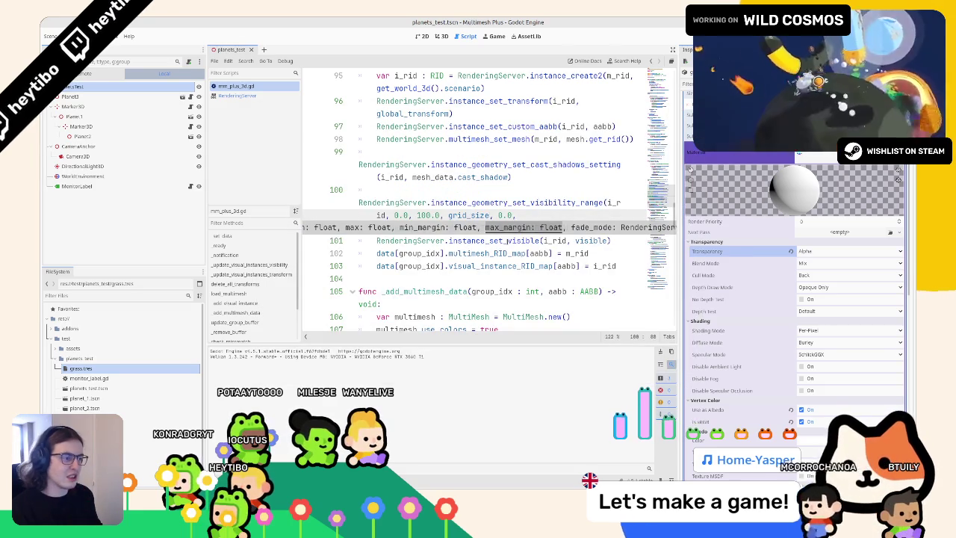
Step: Adjust the margin arguments on line 100 and test-run the game again
text(*)
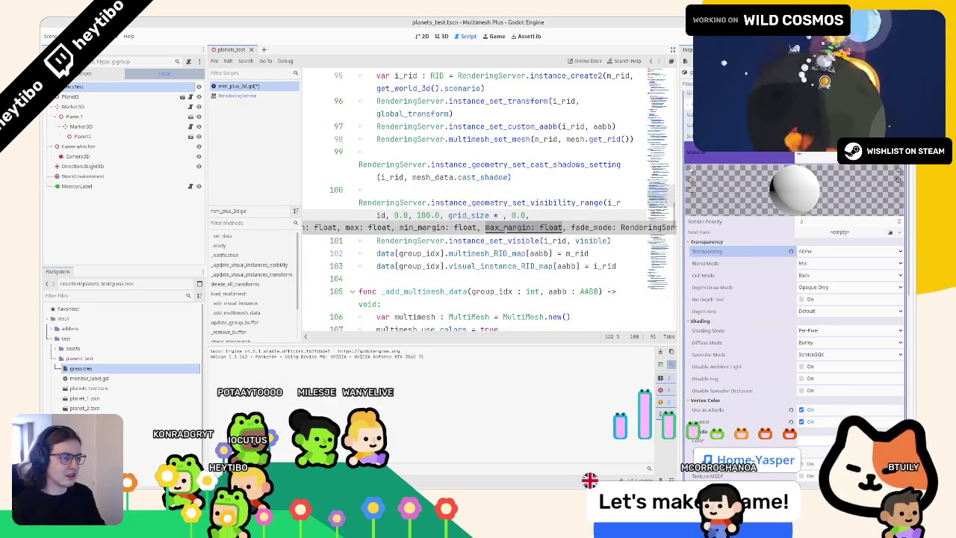
key(BackSpace)
key(BackSpace)
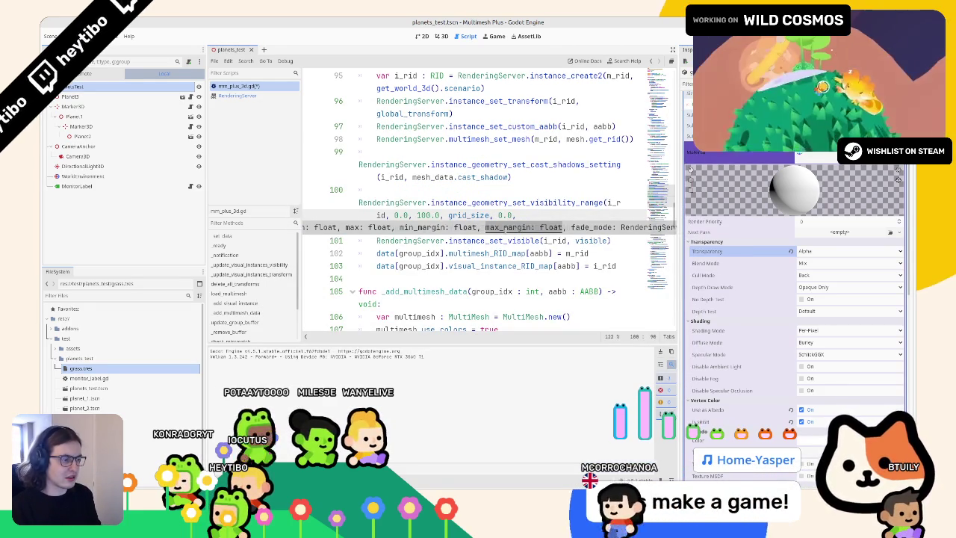
click(441, 215)
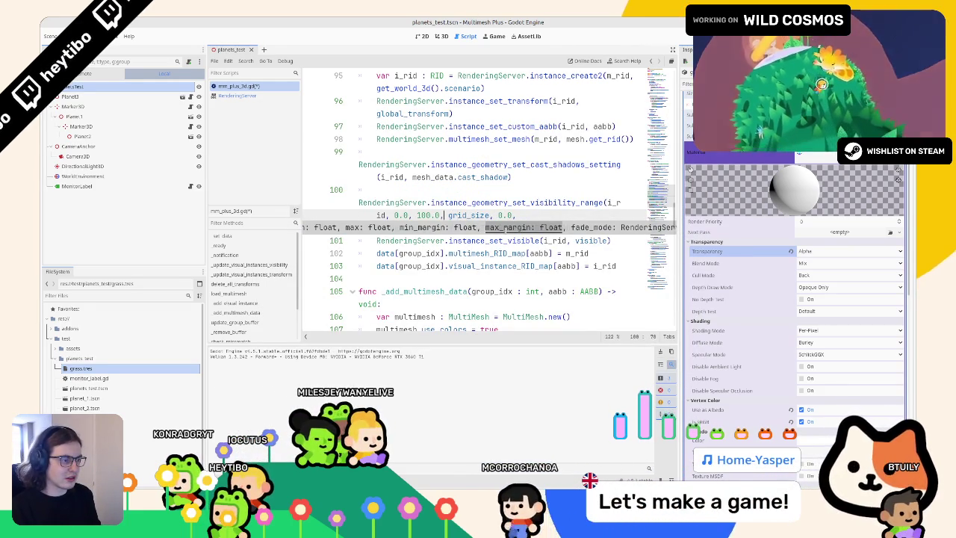
key(Right)
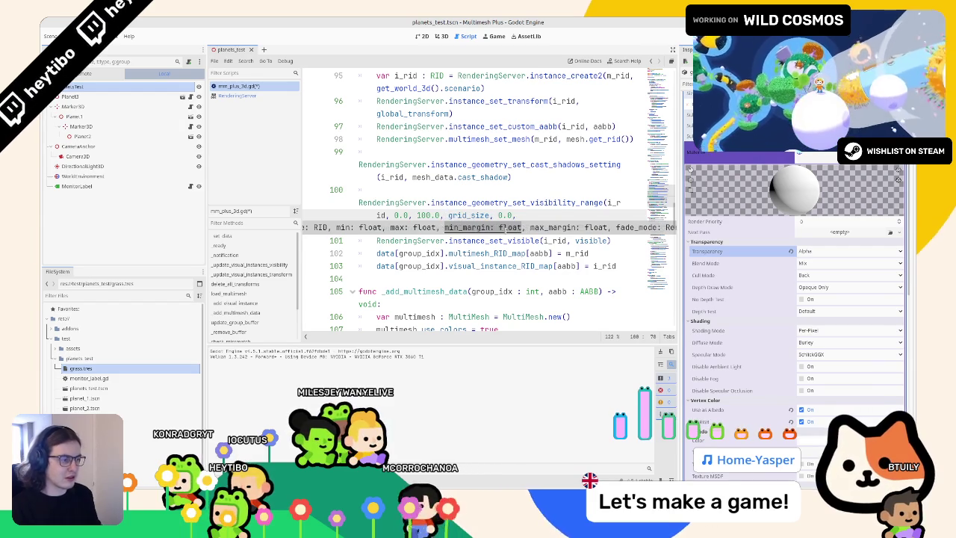
key(Right)
key(Right)
key(Right)
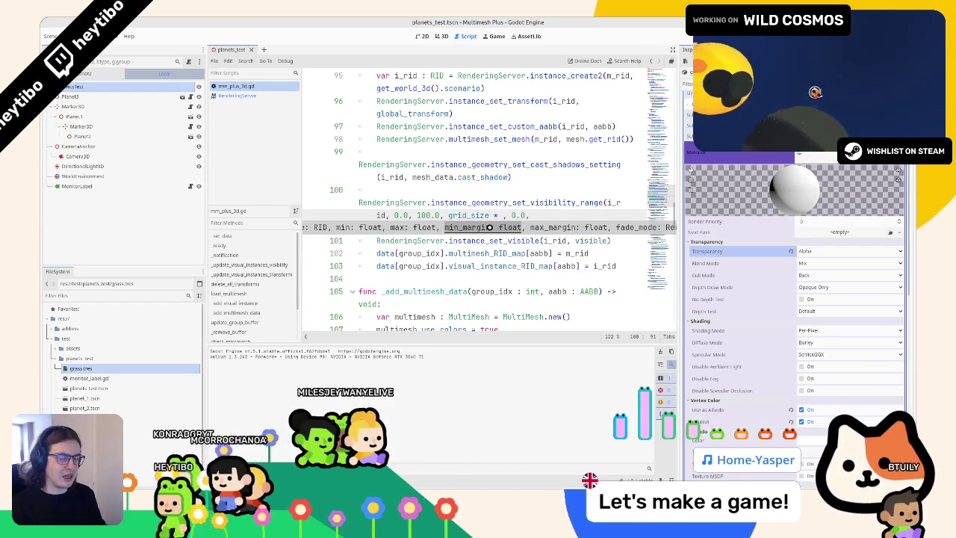
key(F6)
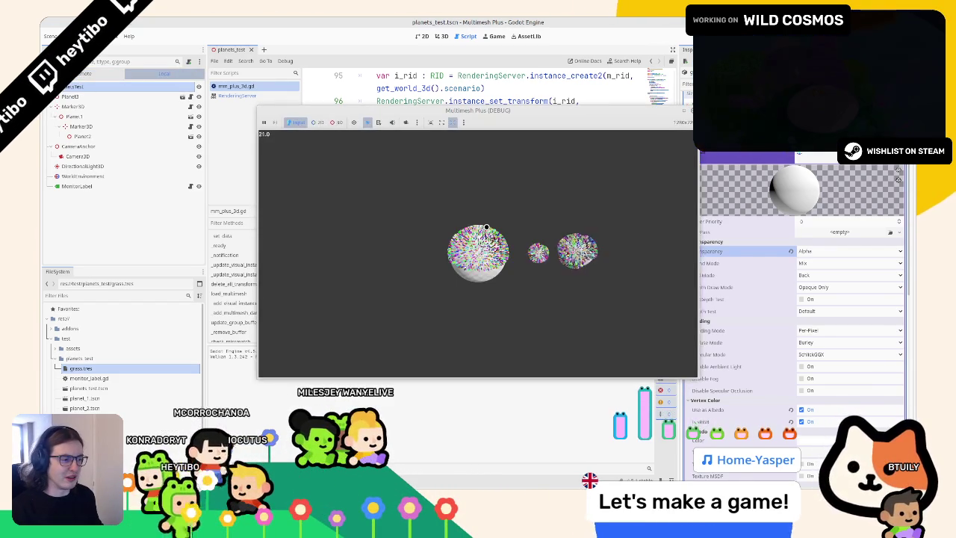
key(F8)
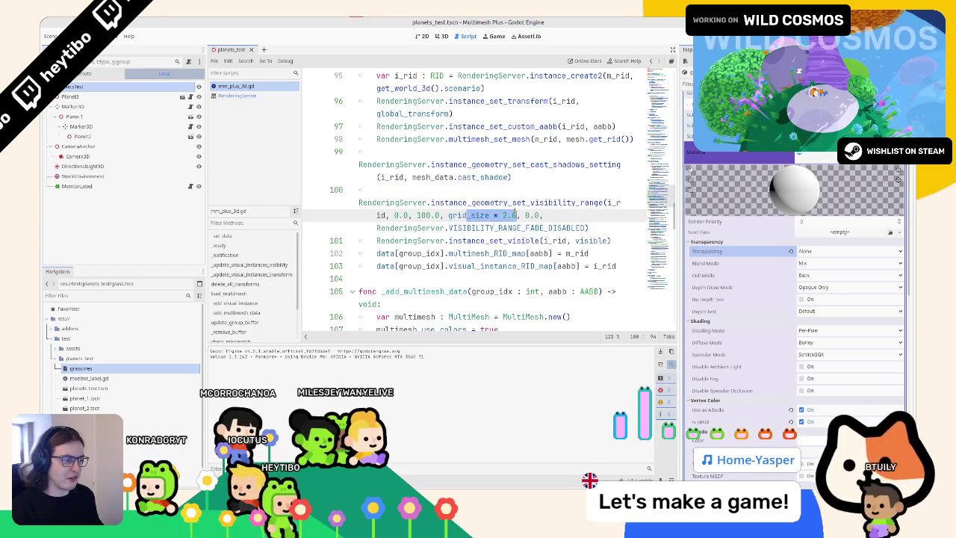
Step: Replace the grid_size * 2.0 margin with 1000.0 and test-run
key(ctrl+shift+Left)
key(ctrl+shift+Left)
key(ctrl+shift+Left)
text(1000.0)
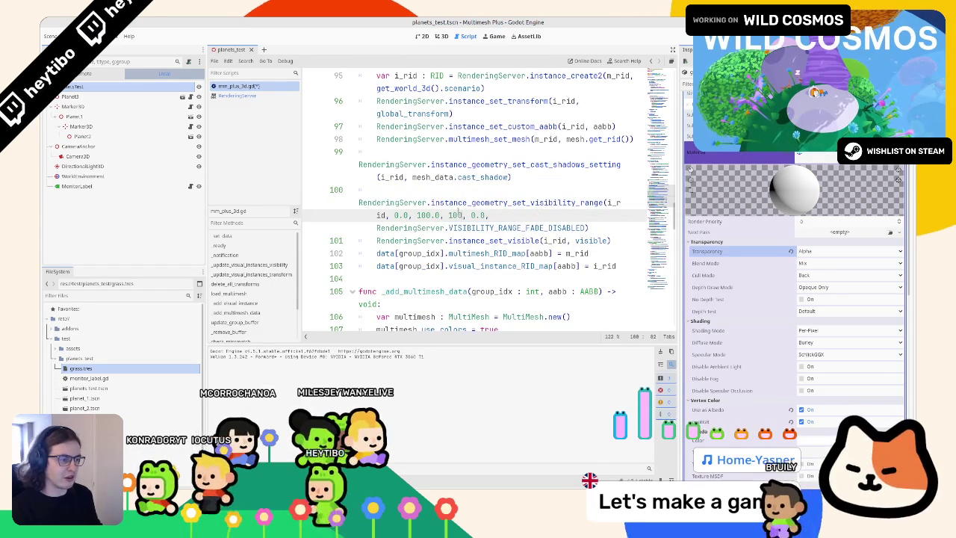
key(F6)
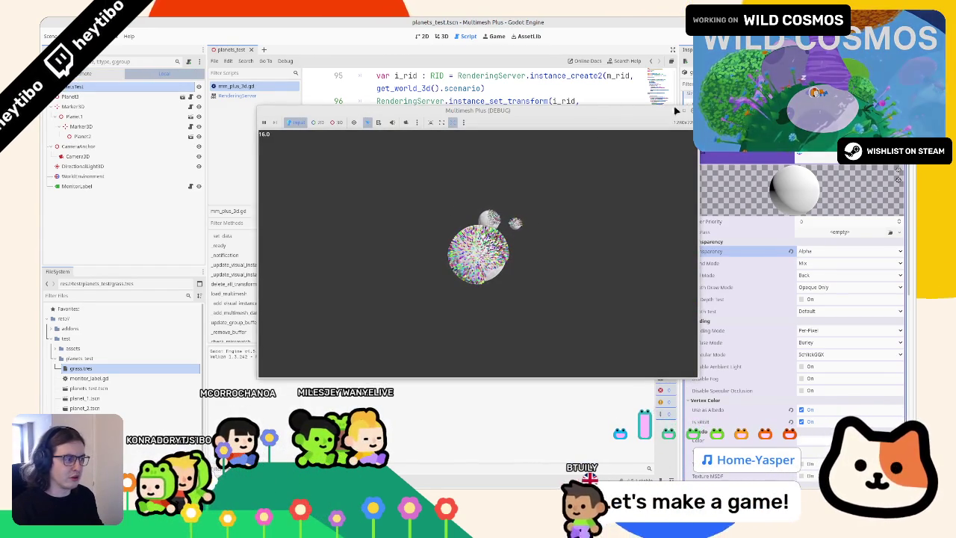
key(F8)
Step: Revert to grid_size, compare runs, then delete it for a 0.0 margin and widen the editor
key(ctrl+z)
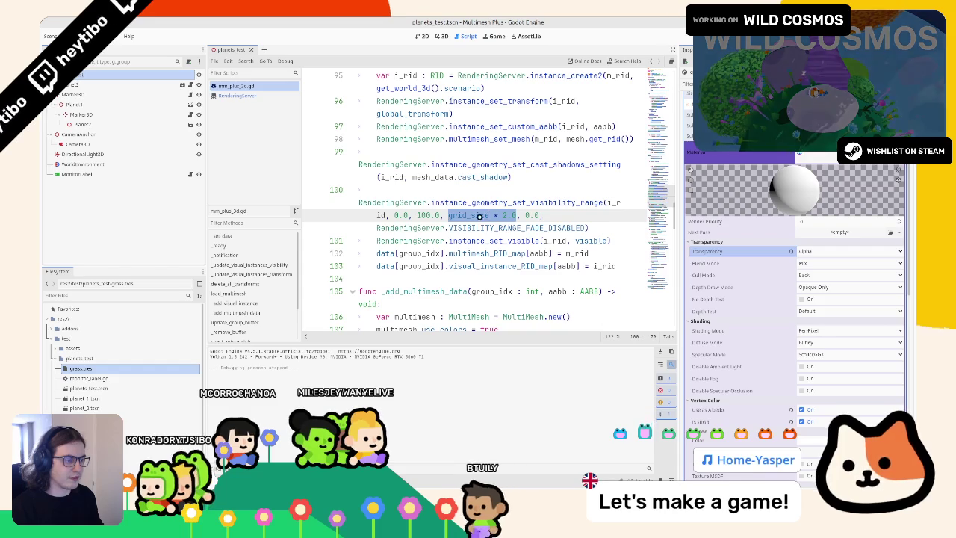
key(ctrl+z)
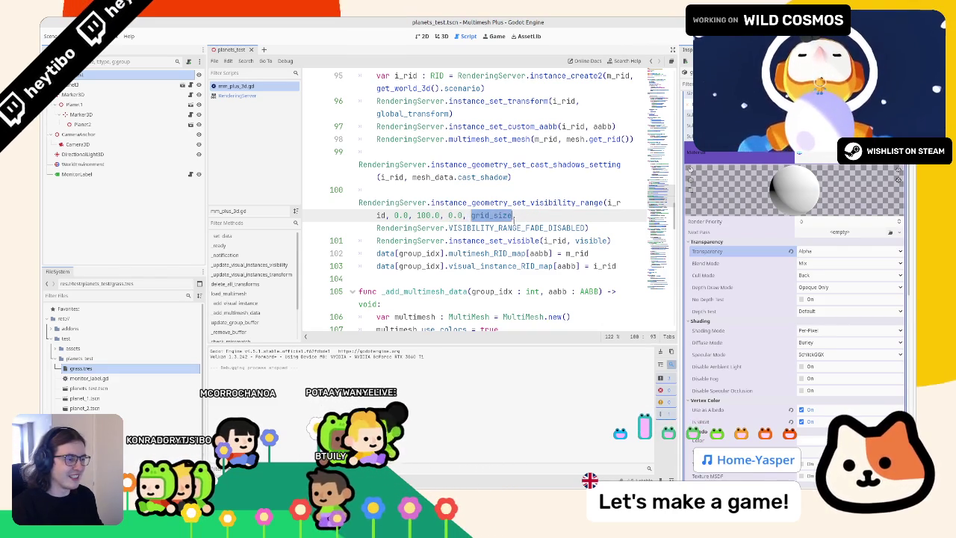
key(F5)
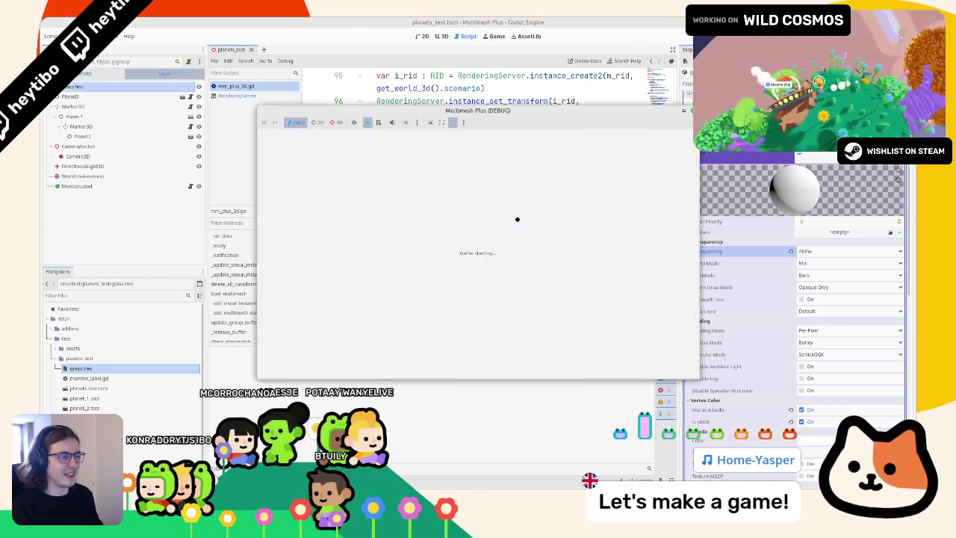
key(F8)
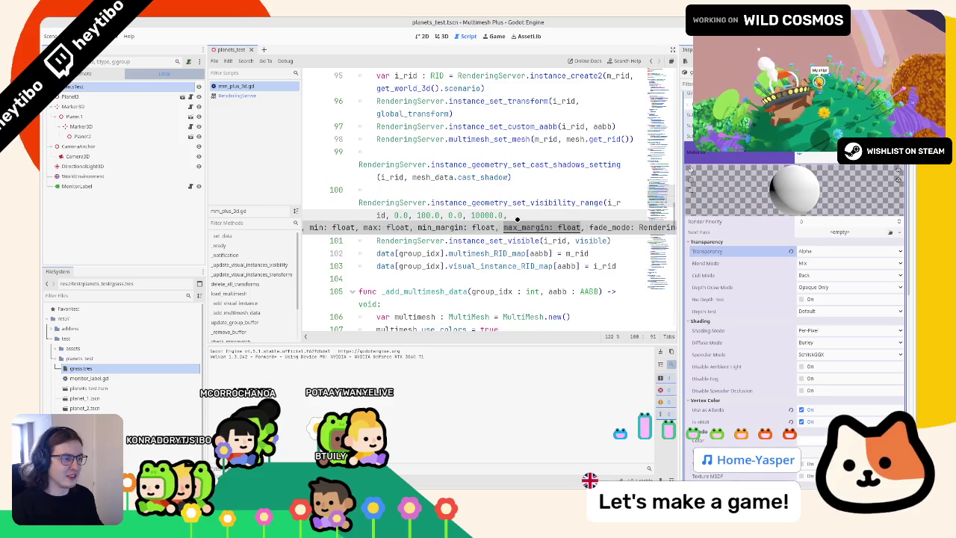
key(F5)
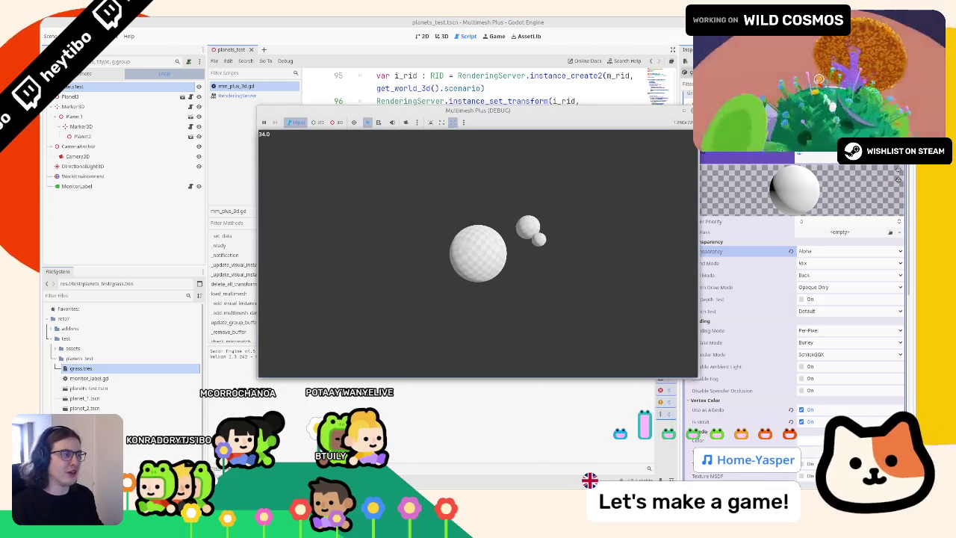
key(F8)
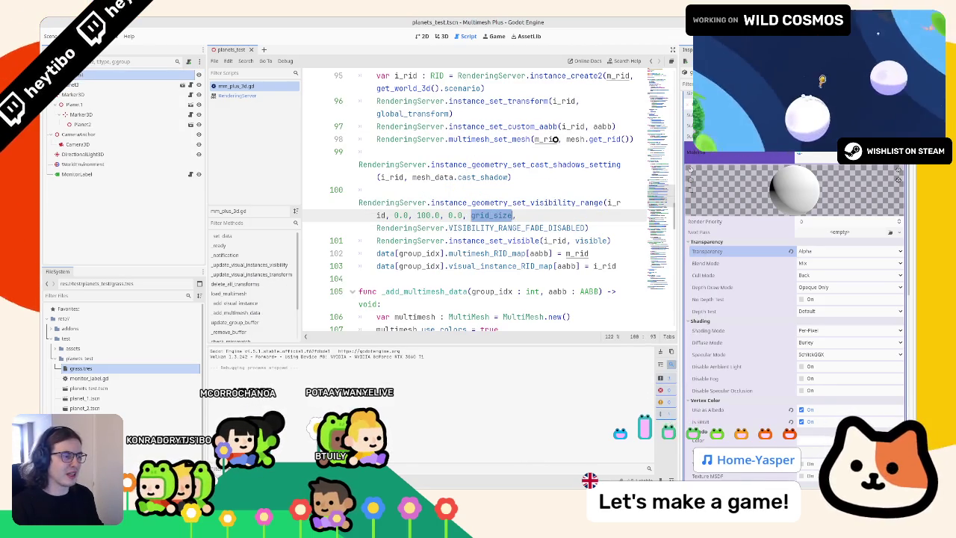
key(BackSpace)
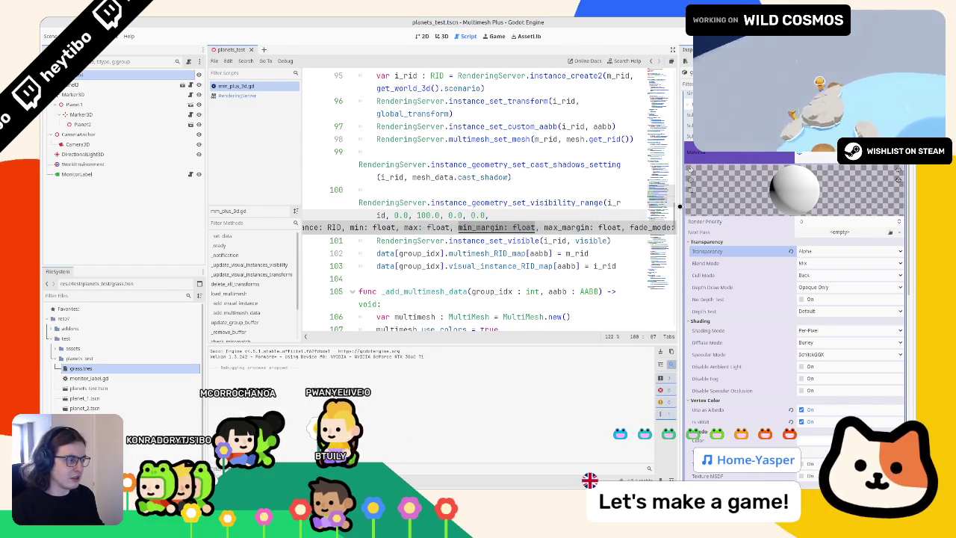
drag(678, 205, 916, 211)
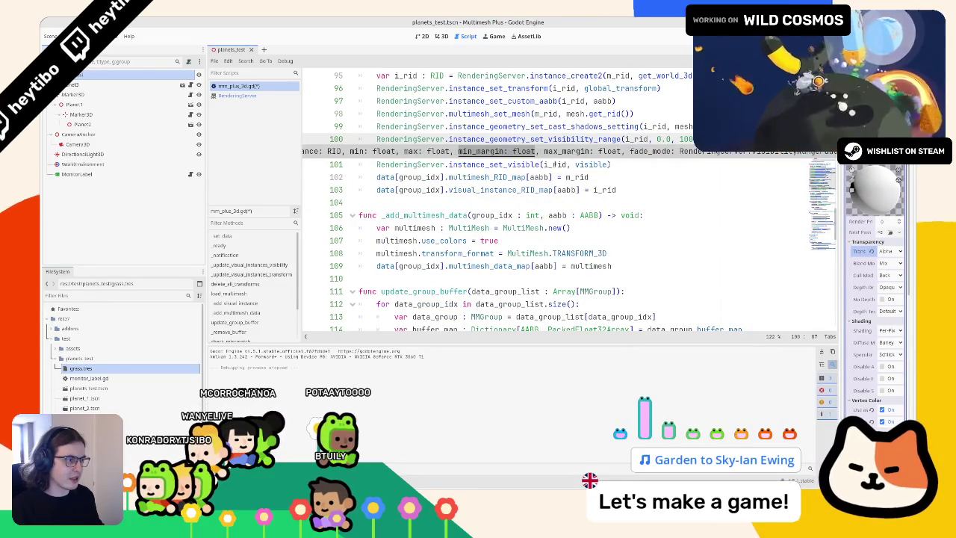
Step: Add '+ grid_size / 2.0' after 100.0 in line 100's visibility range, then test-run the scene
double_click(568, 139)
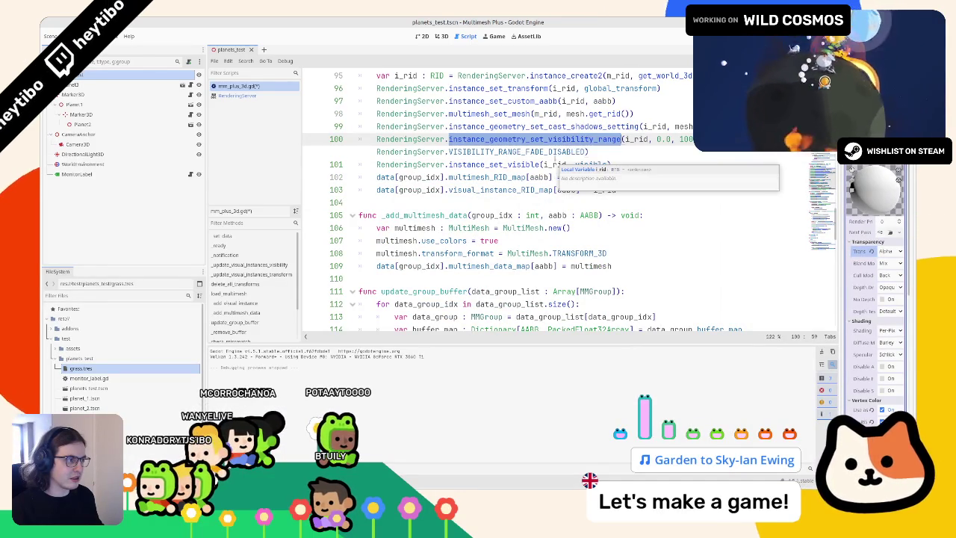
double_click(604, 100)
scroll(584, 105, up, 3)
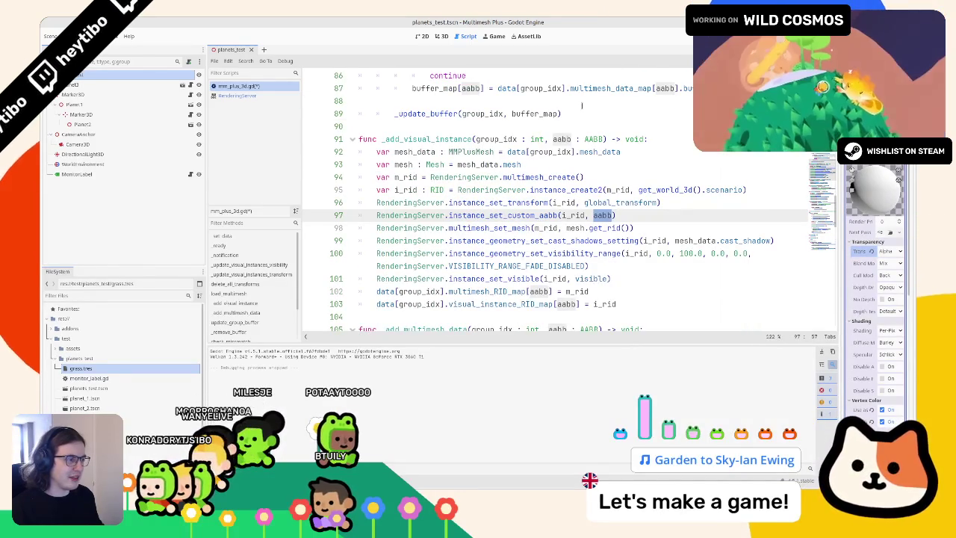
double_click(521, 215)
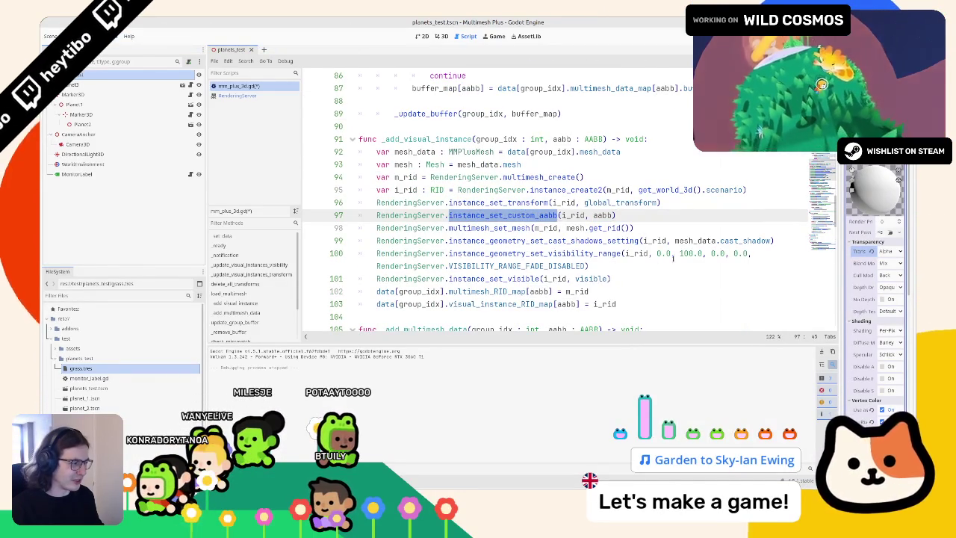
click(700, 254)
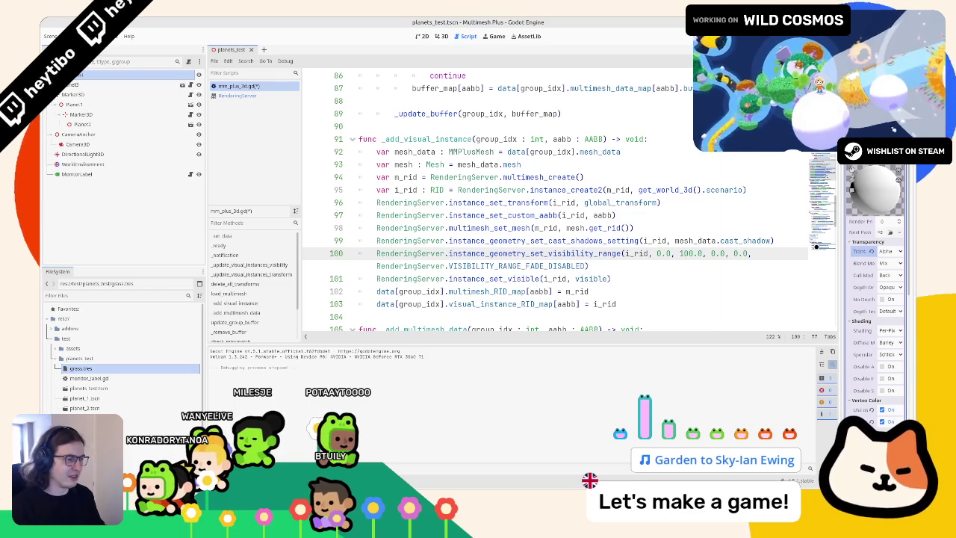
text(+ grid_size / 2.0)
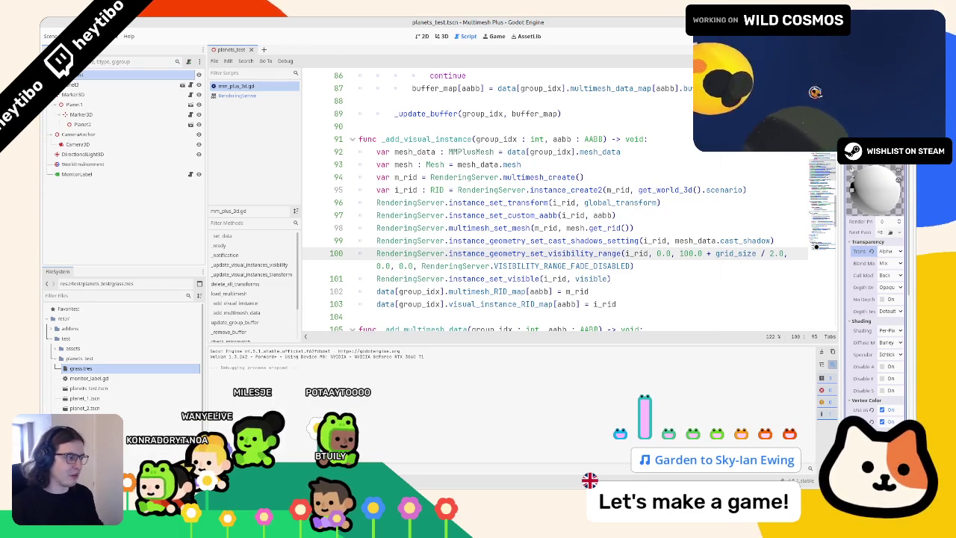
key(F5)
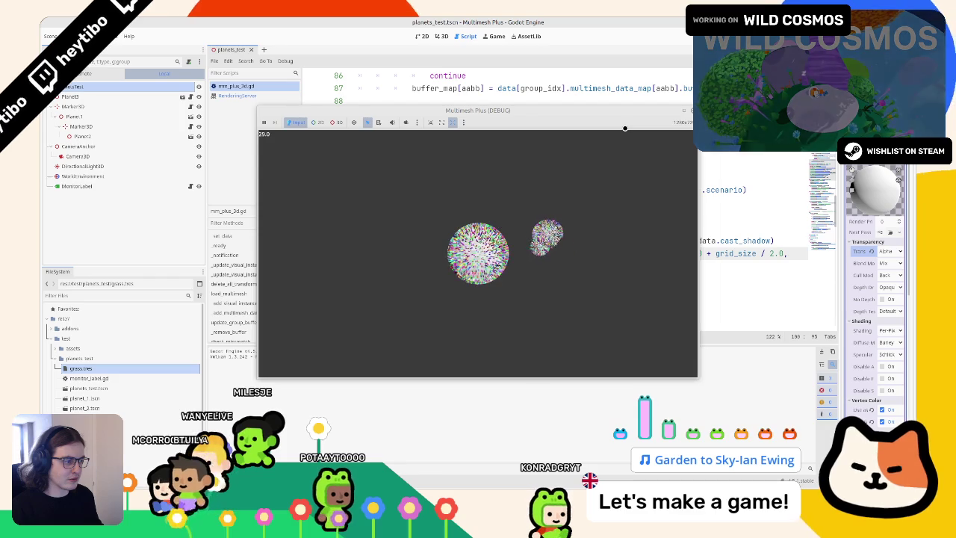
click(691, 109)
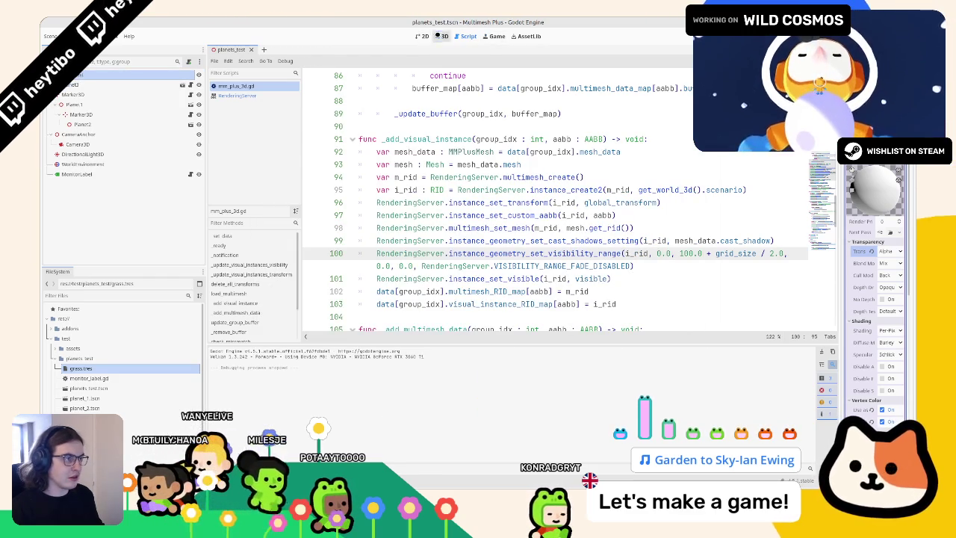
Step: Set grass.tres Distance Fade Mode to PixelDither, leaving Proximity Fade off, then run the scene
click(438, 36)
drag(842, 224, 668, 225)
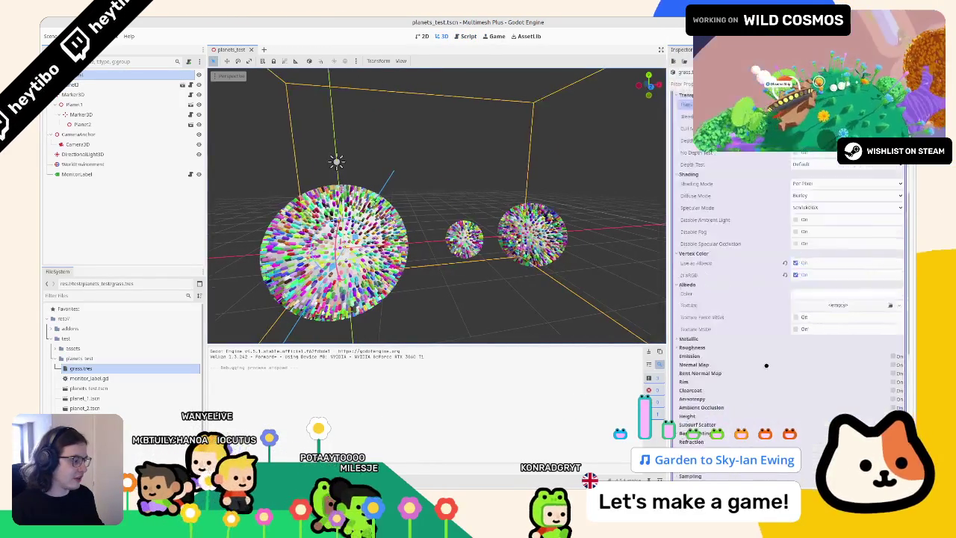
scroll(764, 326, down, 10)
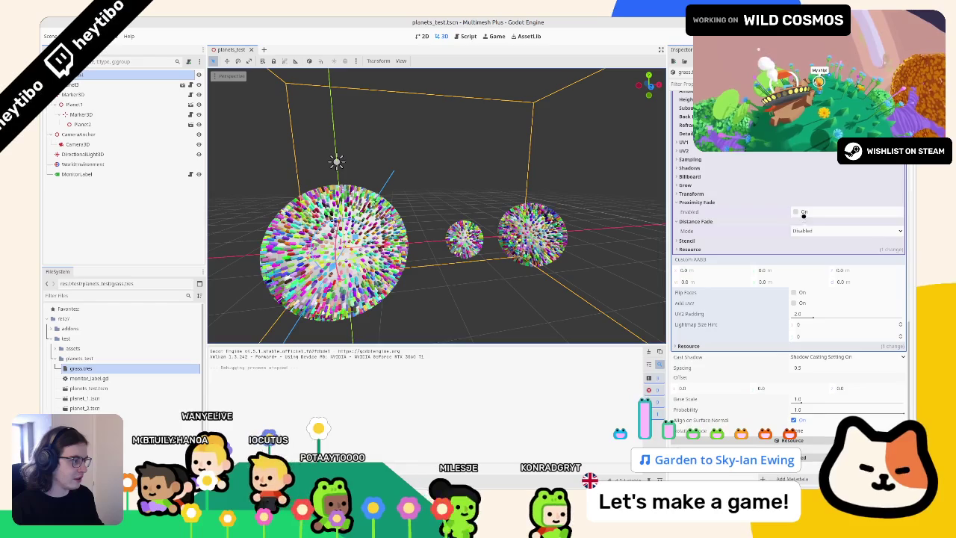
click(802, 215)
click(803, 213)
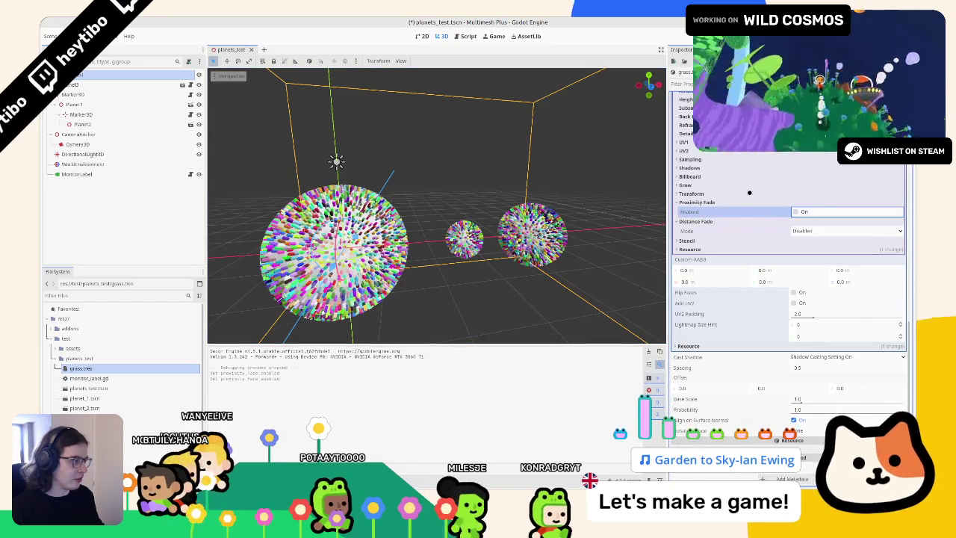
click(792, 230)
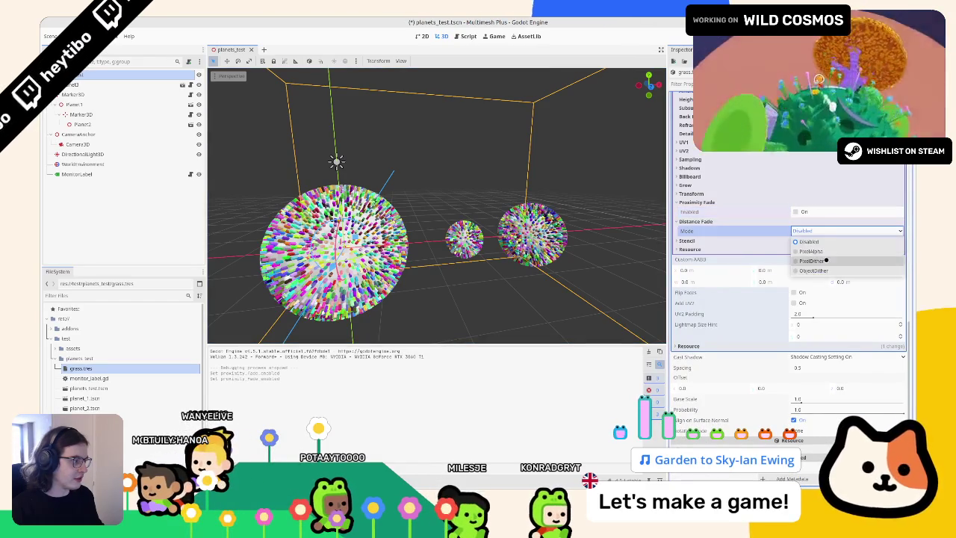
click(828, 262)
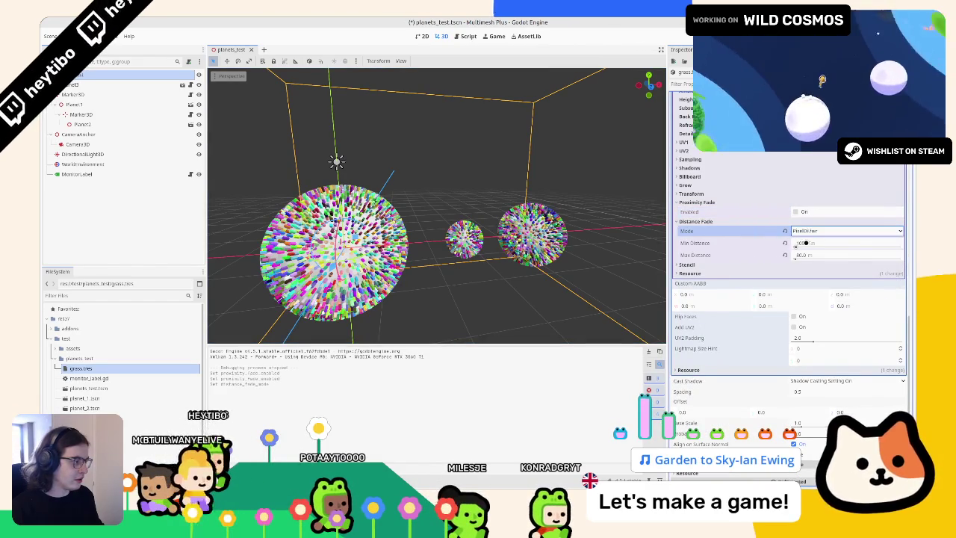
scroll(806, 243, down, 1)
scroll(506, 276, down, 5)
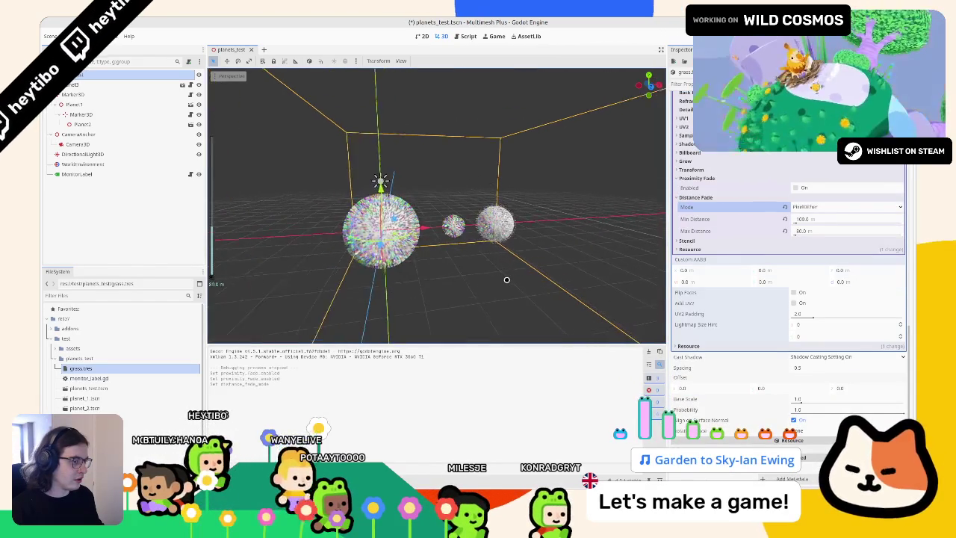
scroll(507, 279, up, 1)
scroll(507, 280, down, 2)
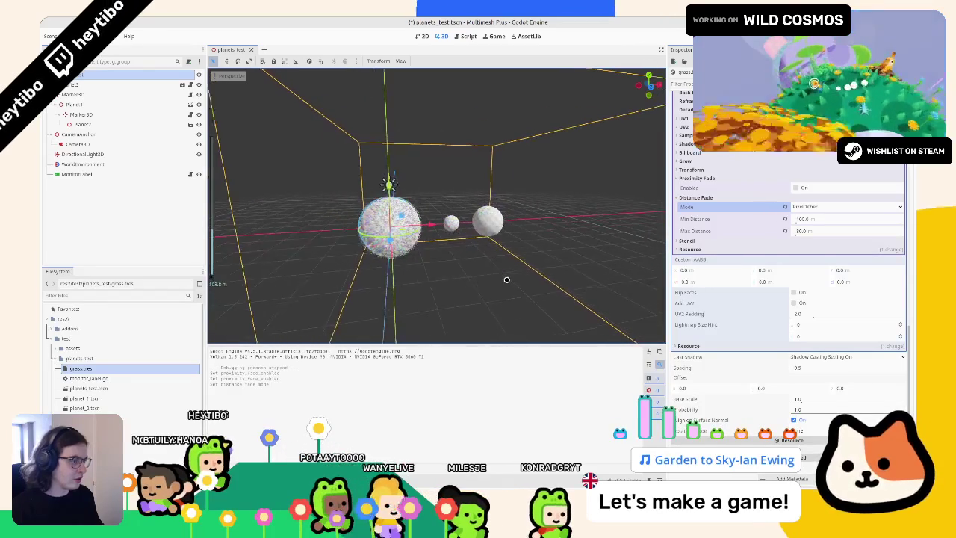
key(F5)
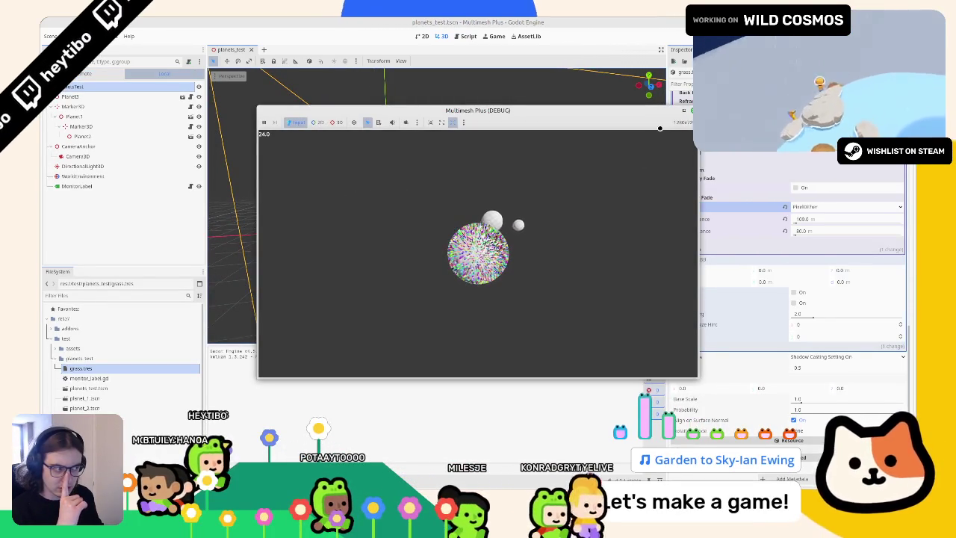
Step: Edit the grass Distance Fade Max Distance and test-run the scene in a maximized window
click(685, 111)
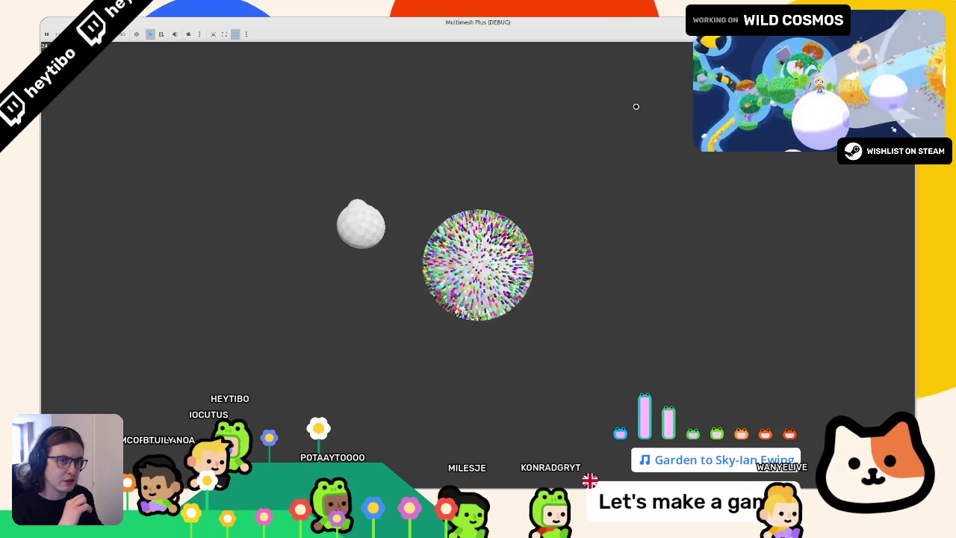
key(F8)
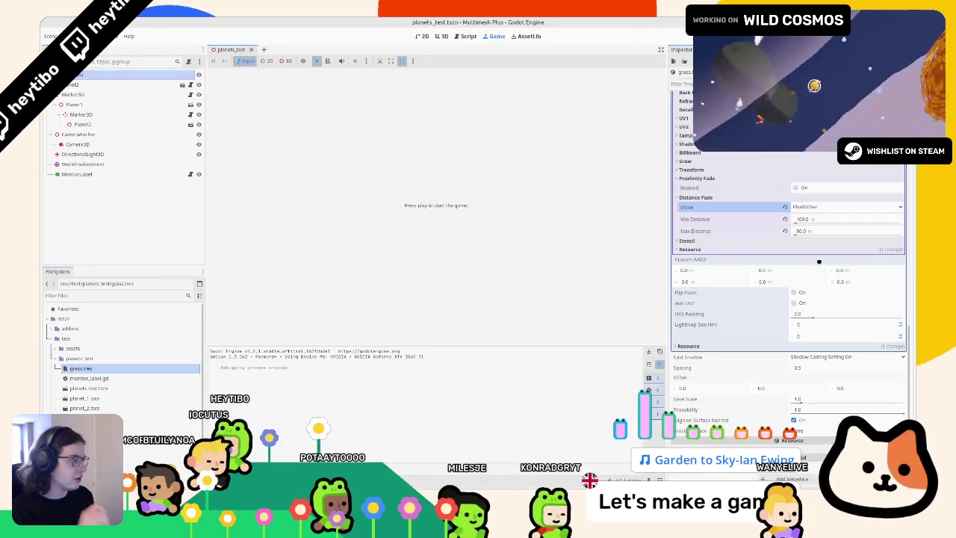
click(805, 231)
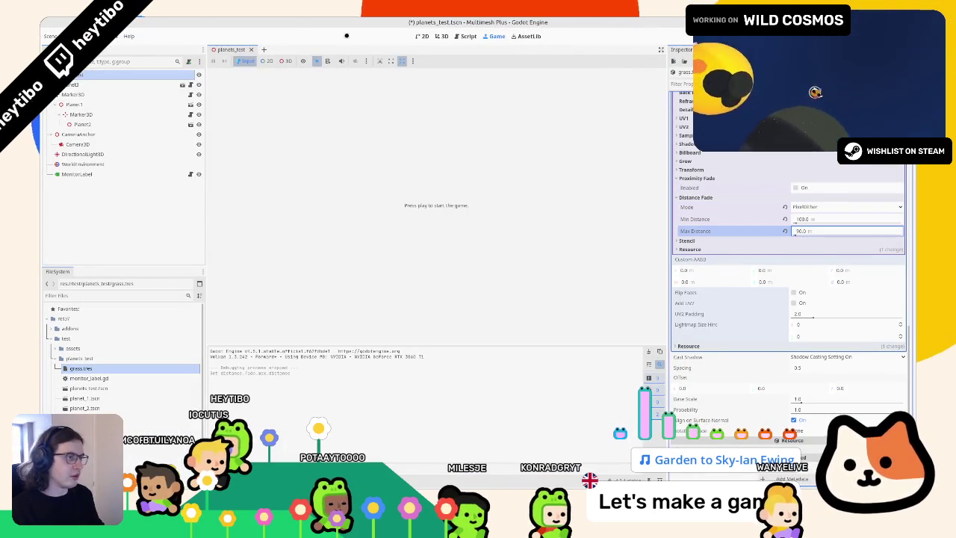
click(441, 36)
key(F5)
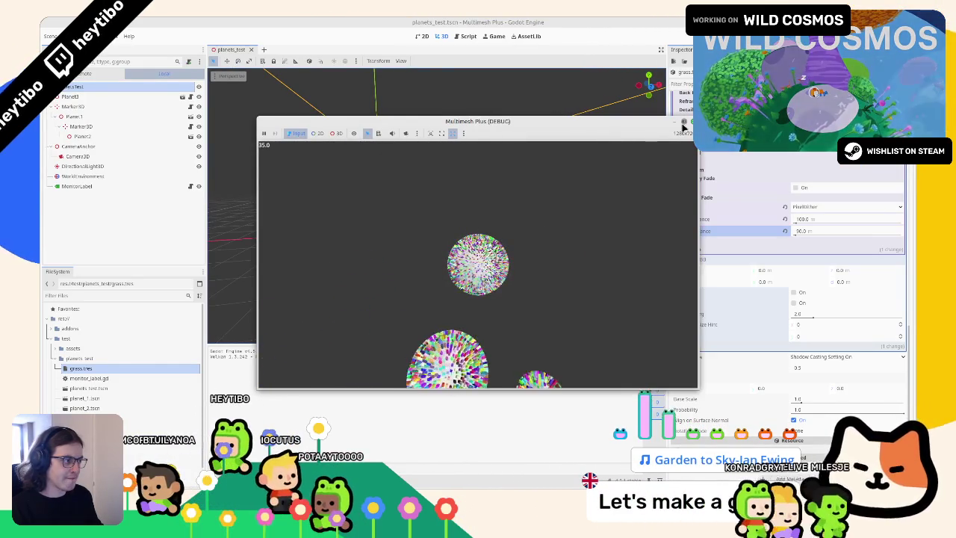
key(super+Up)
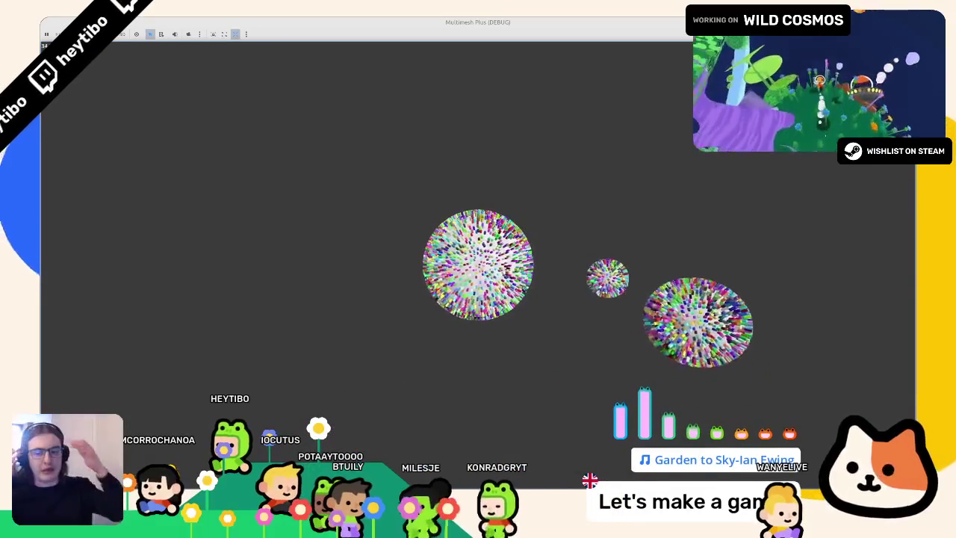
key(F8)
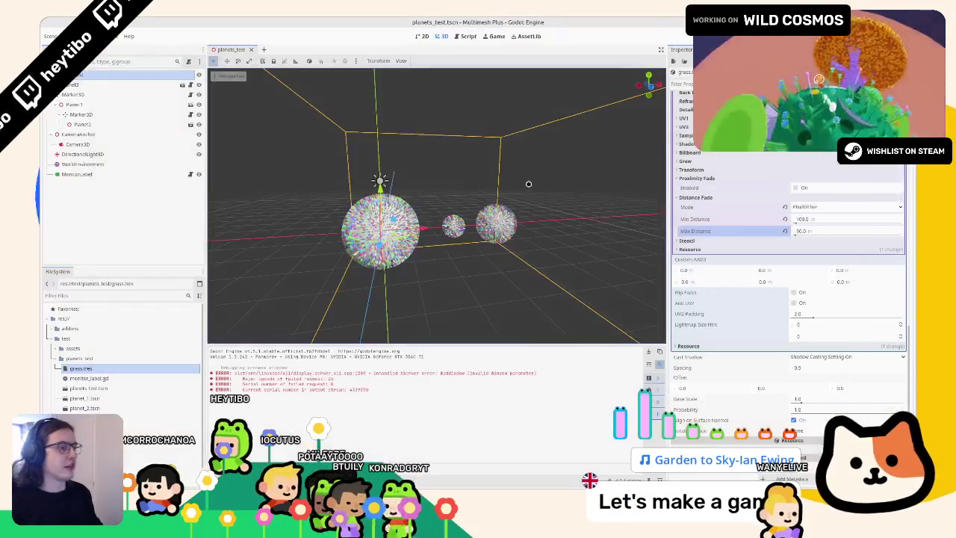
scroll(306, 228, down, 3)
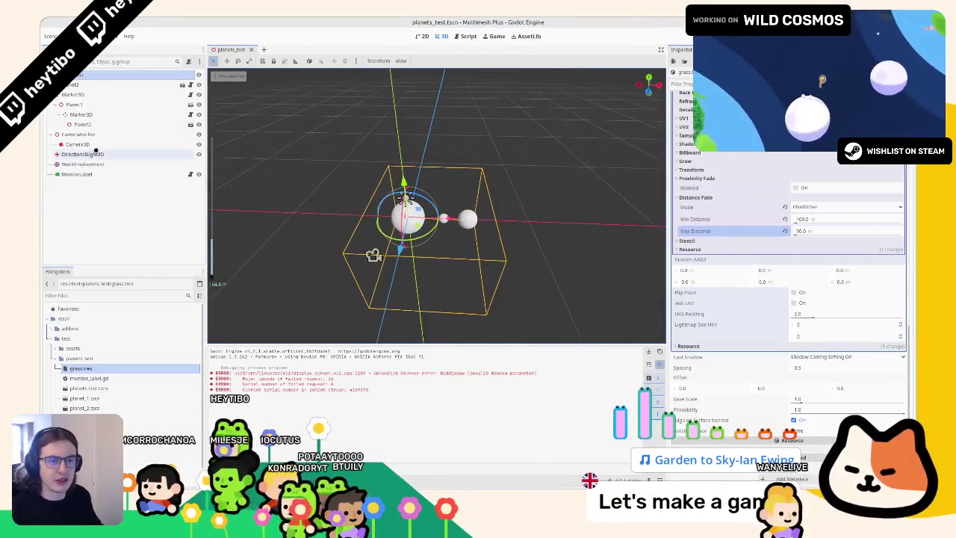
Step: Duplicate a planet as Planet4, move it, and save the scene
click(95, 95)
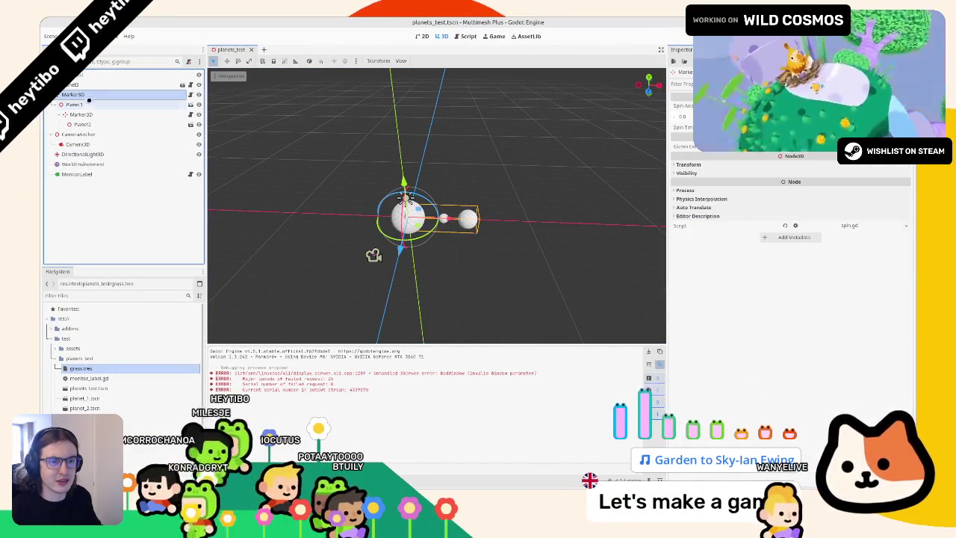
drag(374, 251, 495, 282)
key(ctrl+d)
key(g)
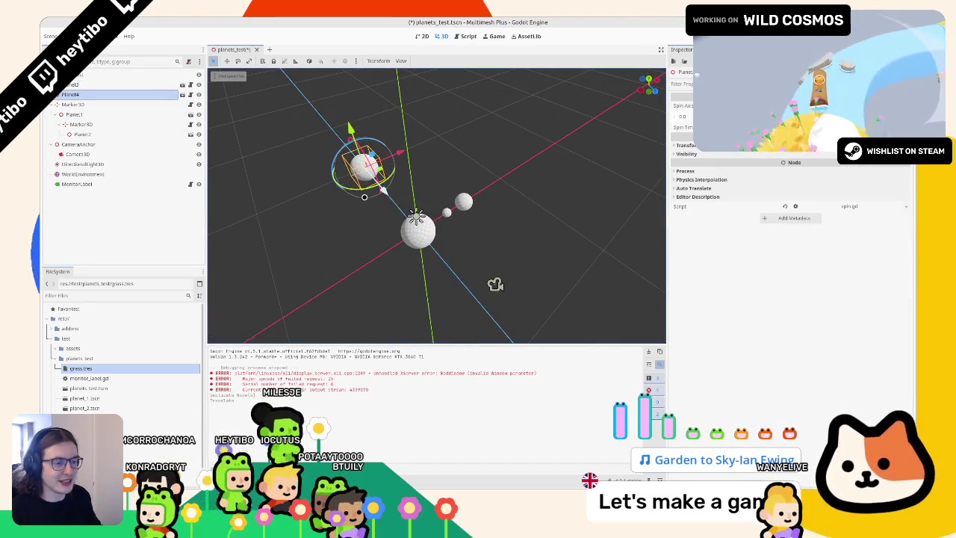
key(ctrl+s)
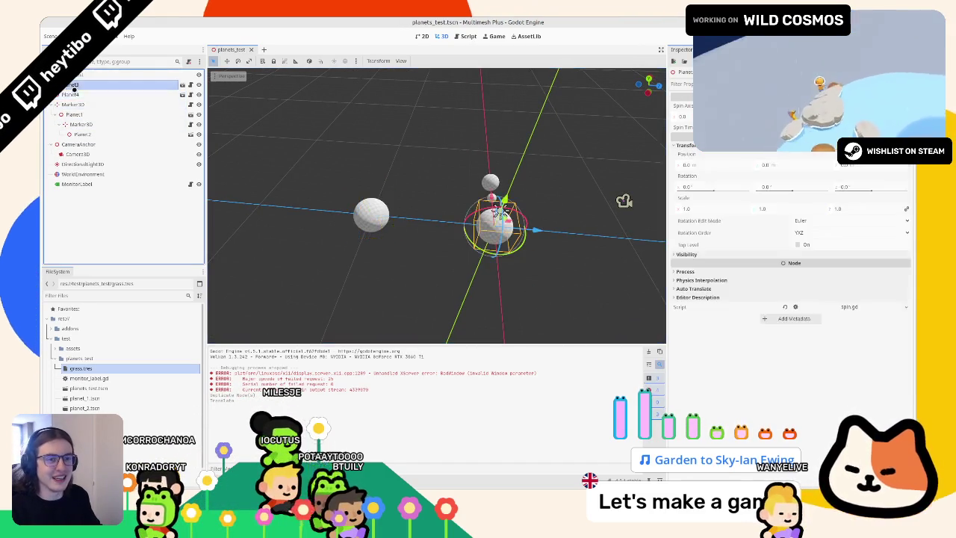
Step: Add a Marker3D2 node and make it the parent of Planet4
click(69, 95)
click(74, 75)
key(ctrl+a)
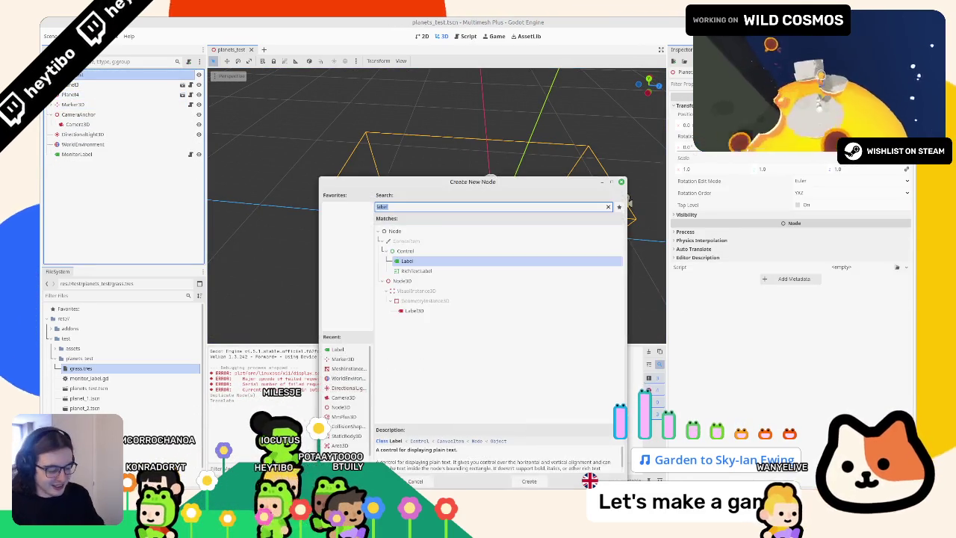
text(ma)
key(Return)
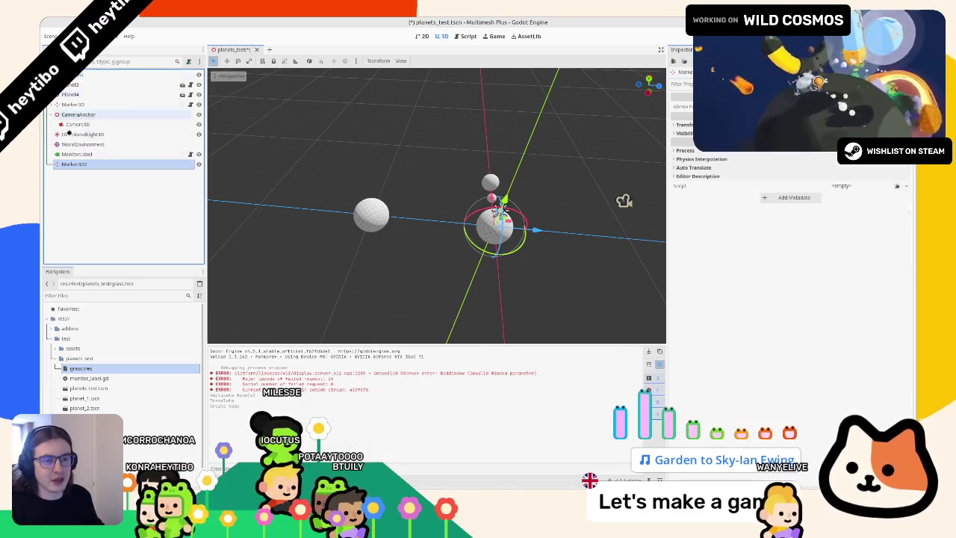
drag(92, 96, 86, 110)
click(86, 96)
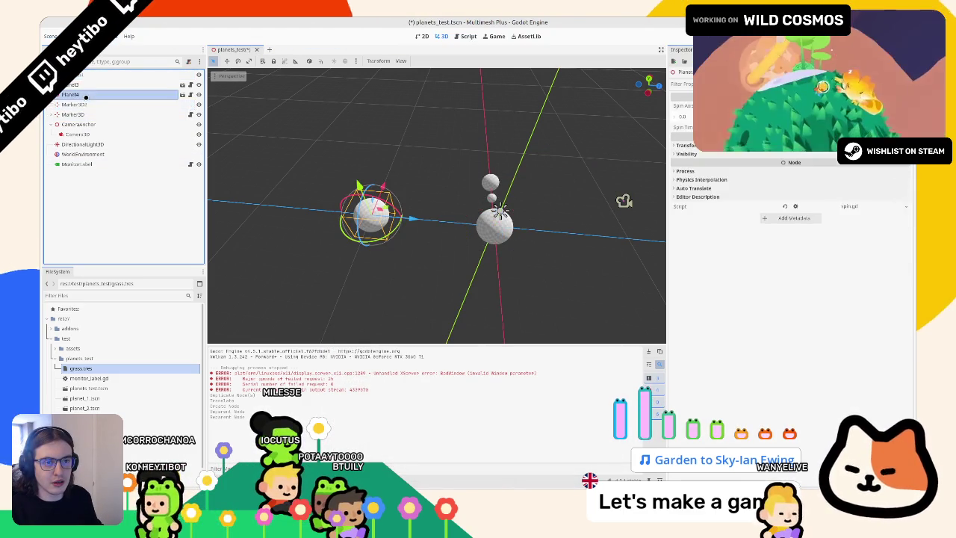
click(88, 94)
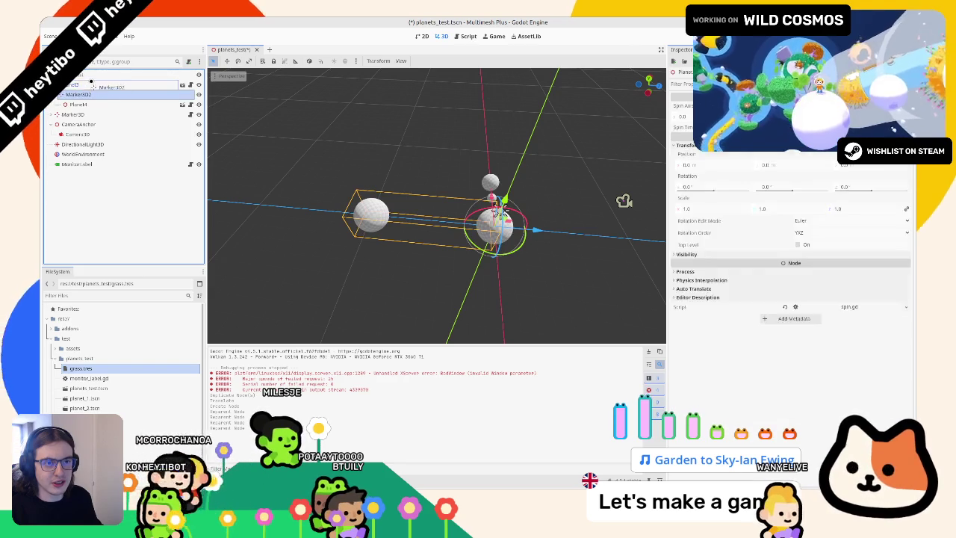
drag(91, 82, 90, 83)
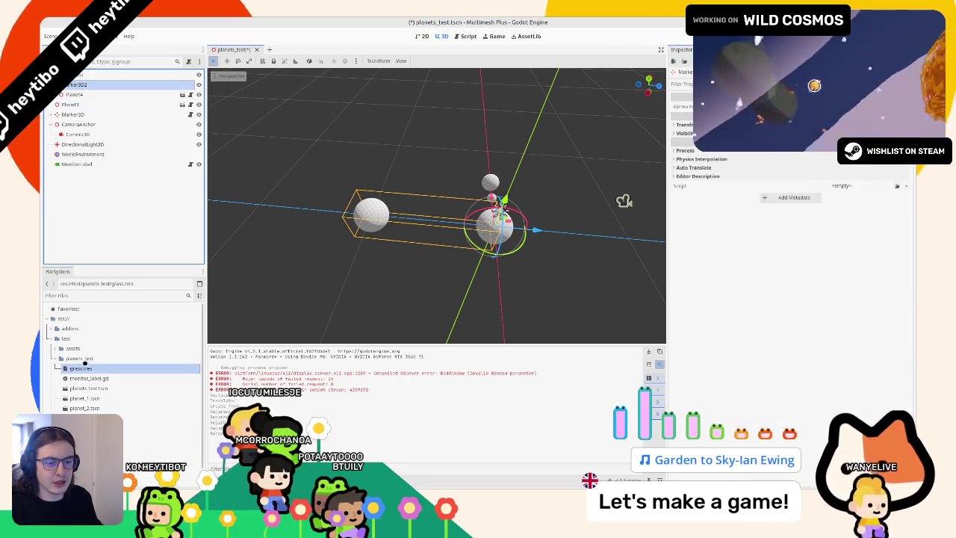
Step: Attach spin.gd to Marker3D2, then save and test-run the scene
click(89, 428)
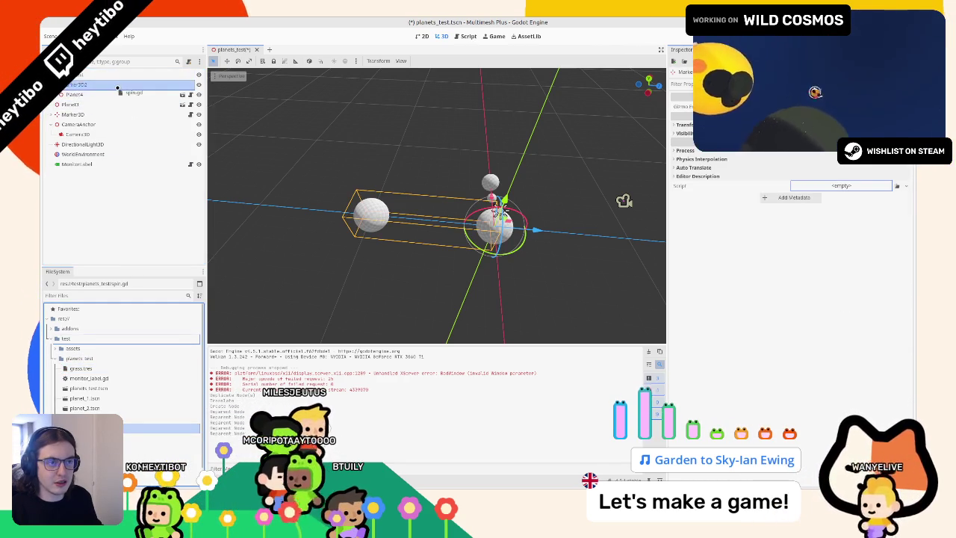
drag(118, 88, 119, 87)
key(F6)
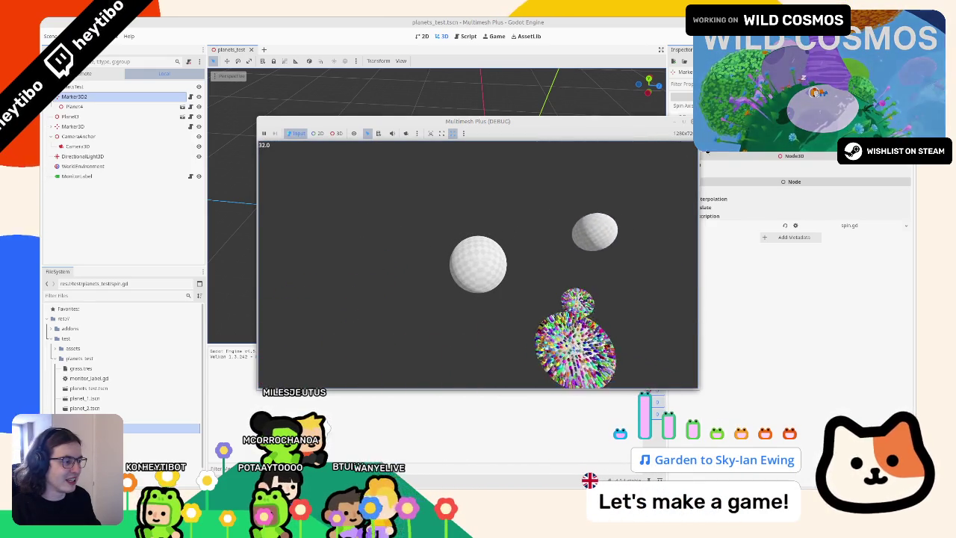
key(F8)
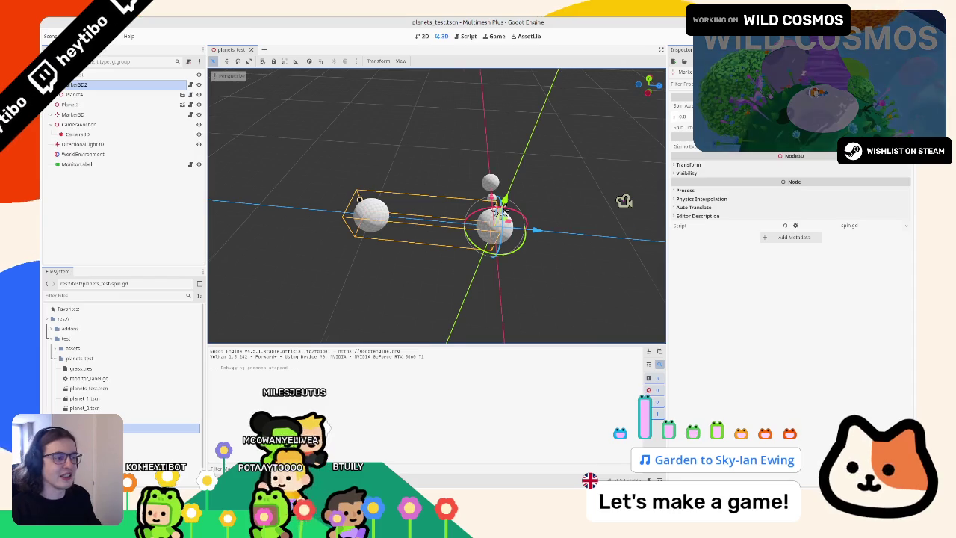
Step: In Top Orthogonal view, move Planet4 to the row's right end under Marker3D2, then run
drag(355, 205, 280, 195)
drag(280, 143, 190, 208)
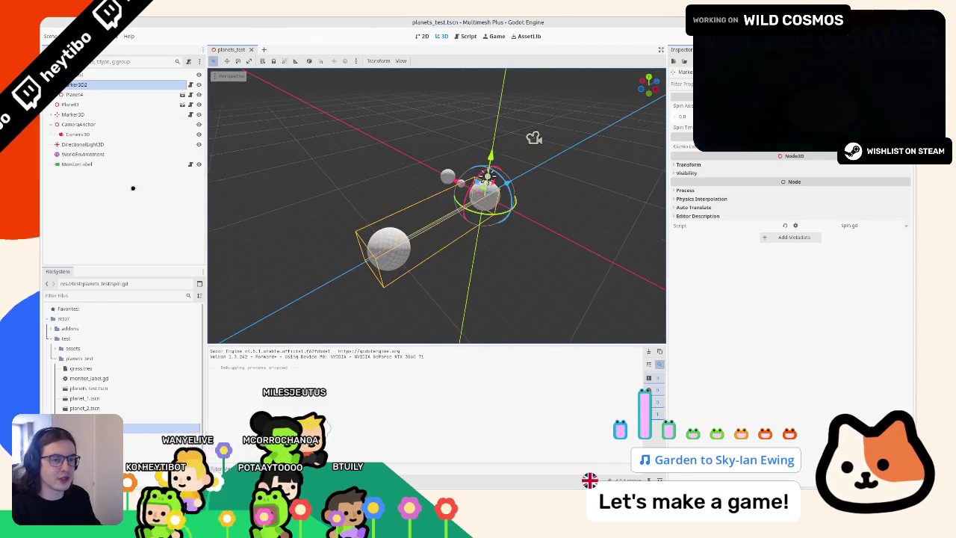
click(84, 95)
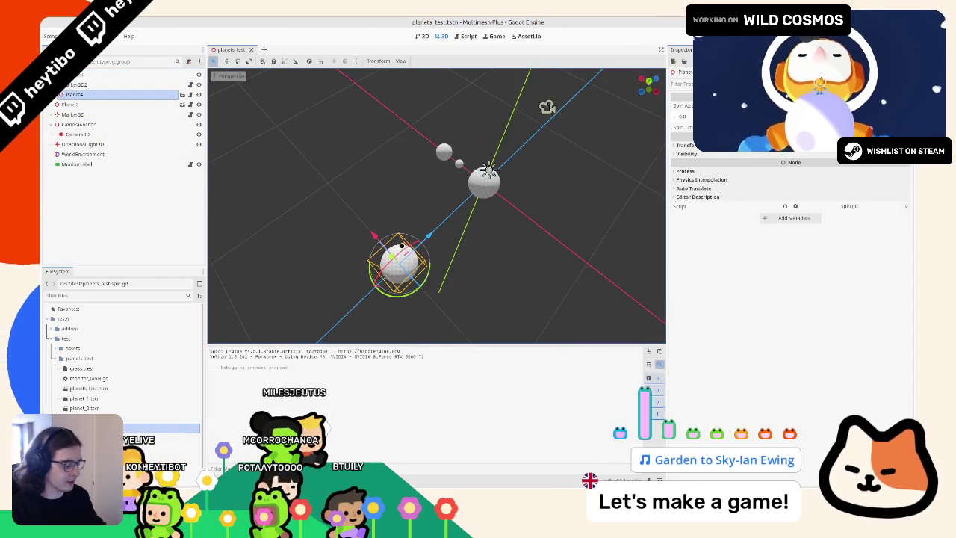
key(KP_7)
mouse_move(437, 147)
mouse_down()
mouse_move(508, 224)
mouse_move(509, 266)
mouse_move(521, 272)
mouse_up()
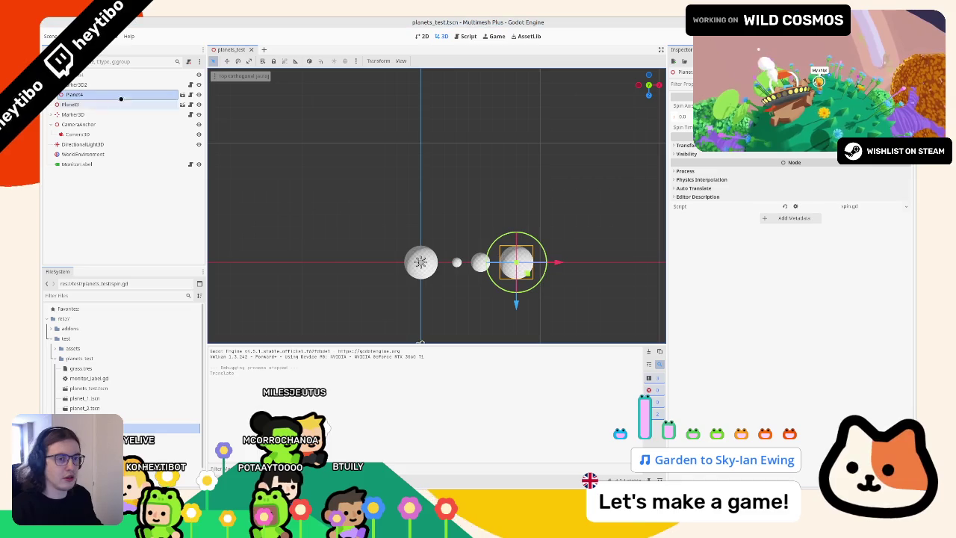
click(77, 84)
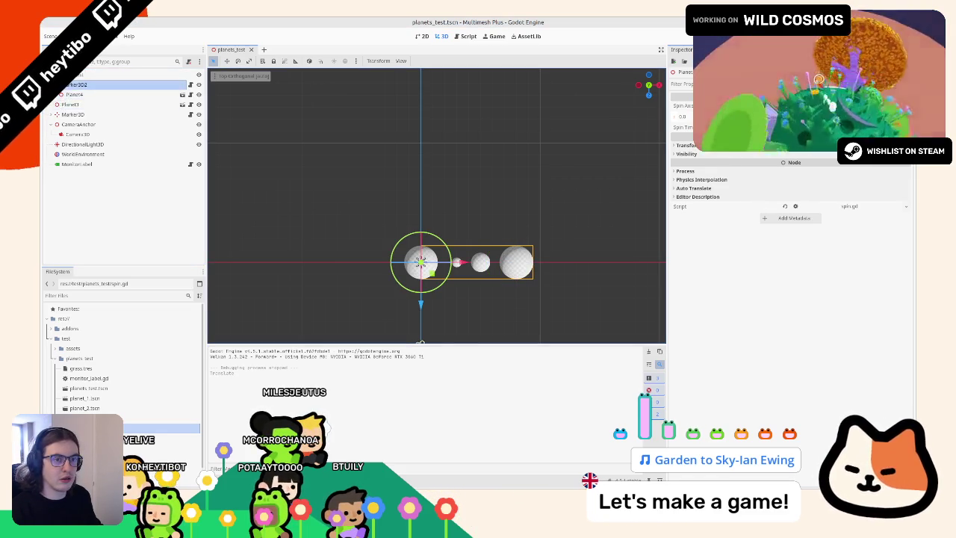
drag(74, 94, 74, 85)
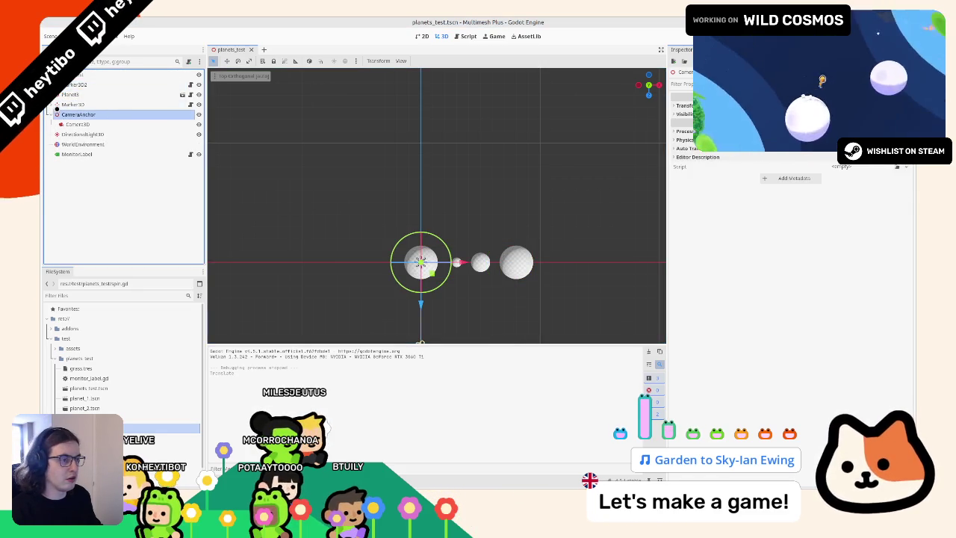
click(69, 95)
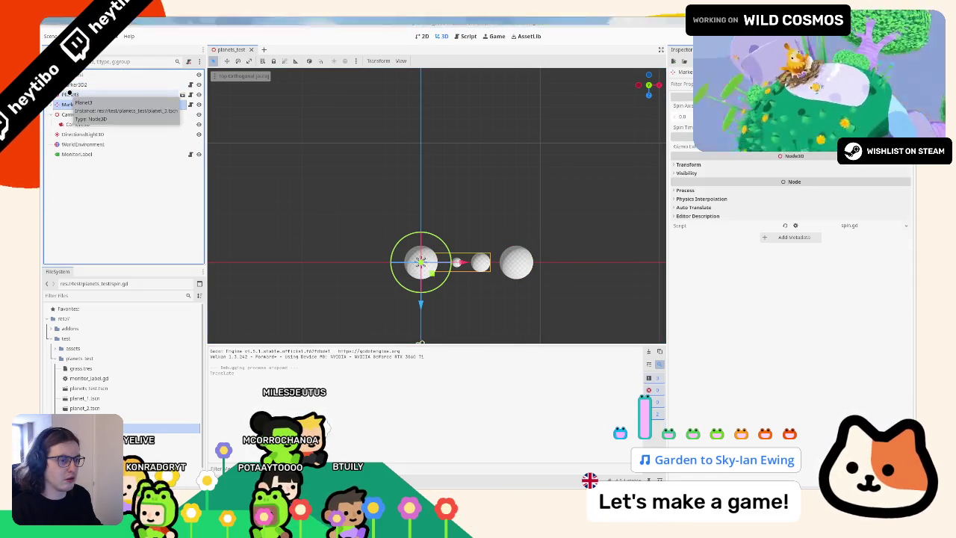
key(F6)
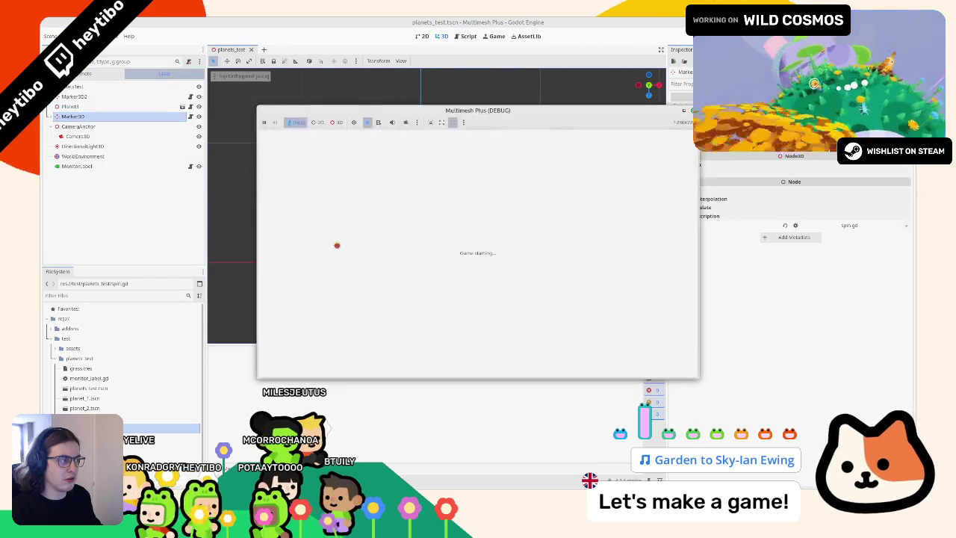
Step: Rerun planets_test several times, including once maximized, then stop the game
click(685, 112)
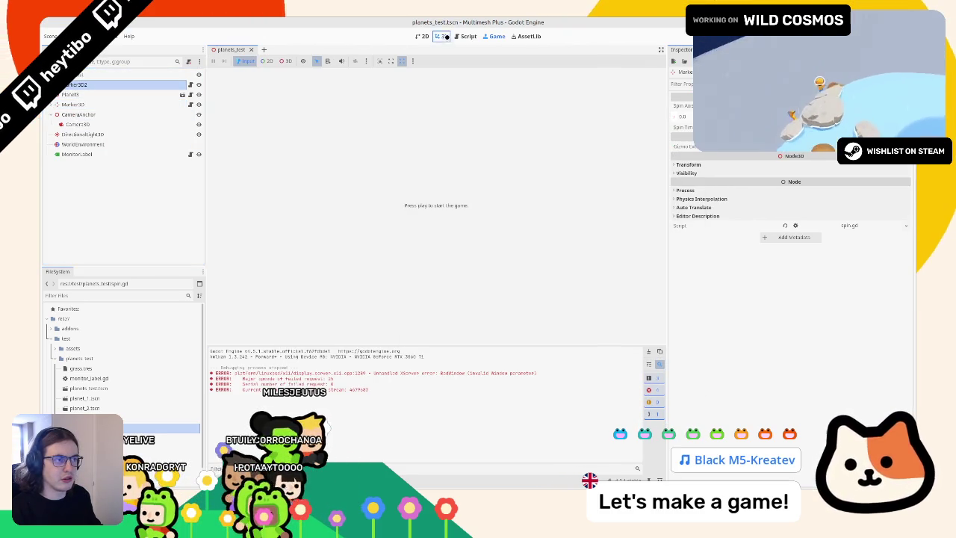
click(444, 36)
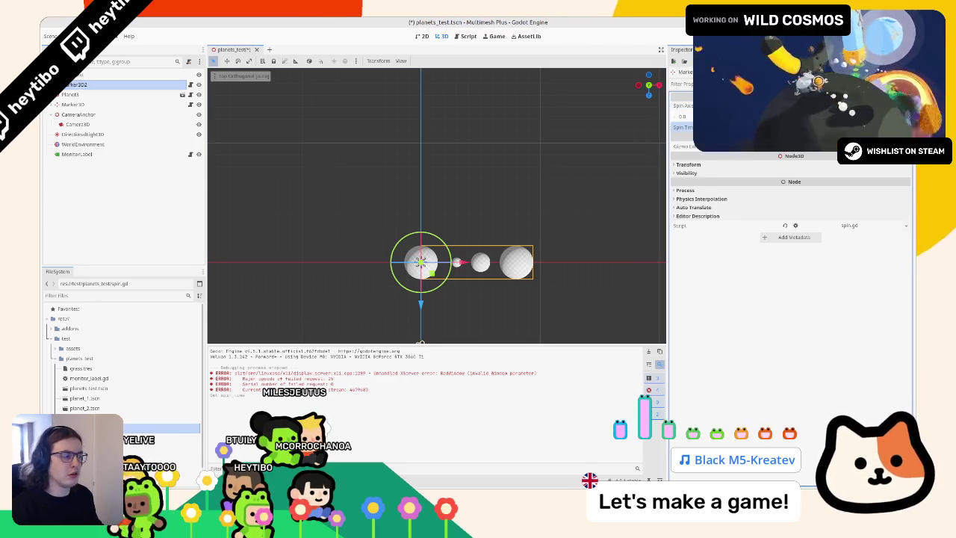
key(F5)
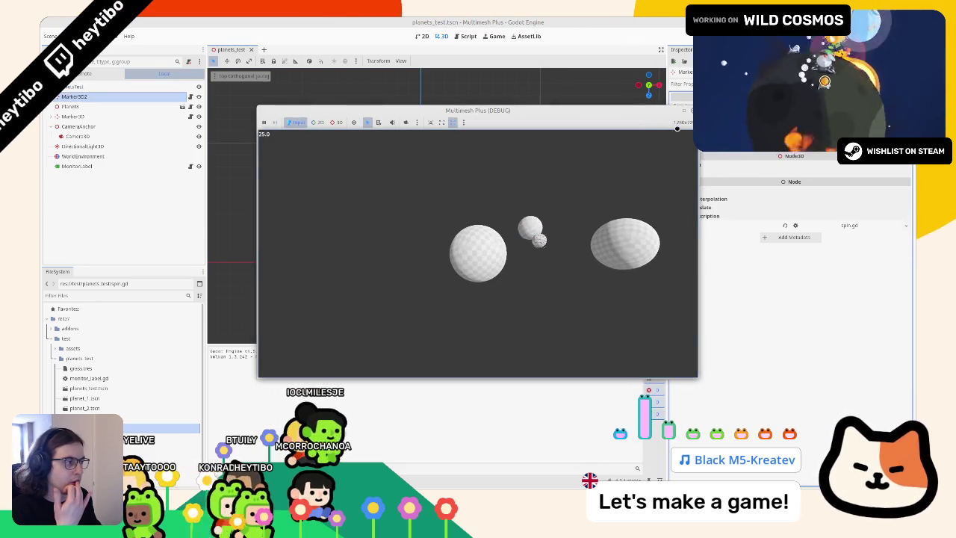
click(686, 112)
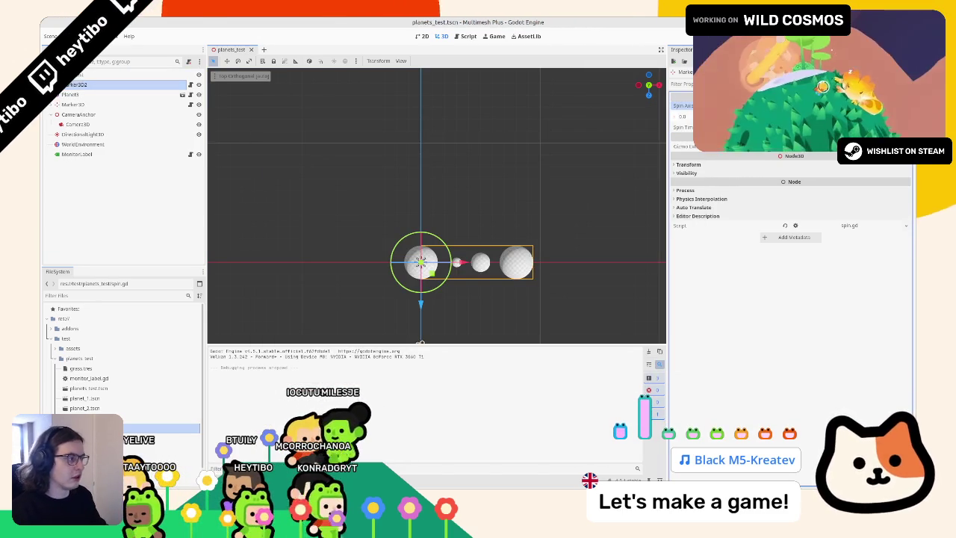
key(F5)
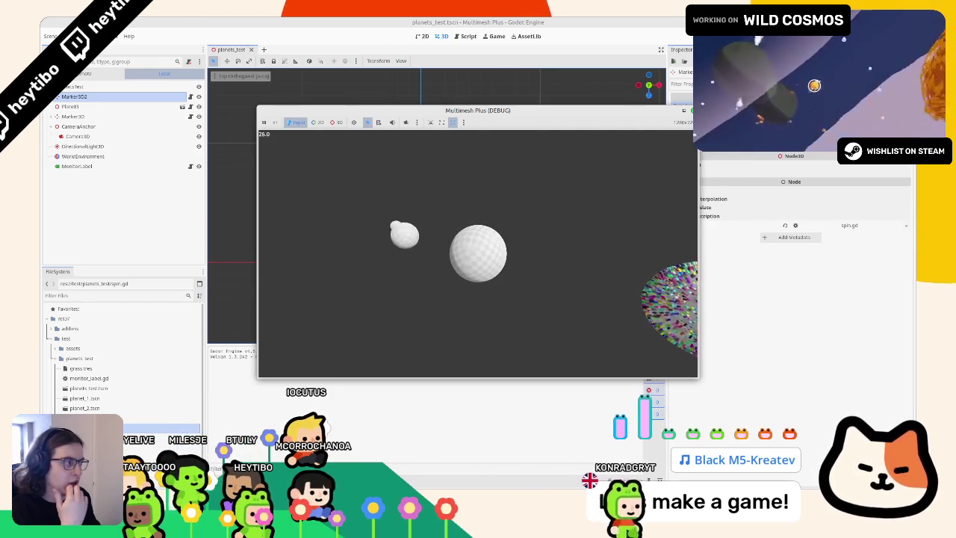
key(F8)
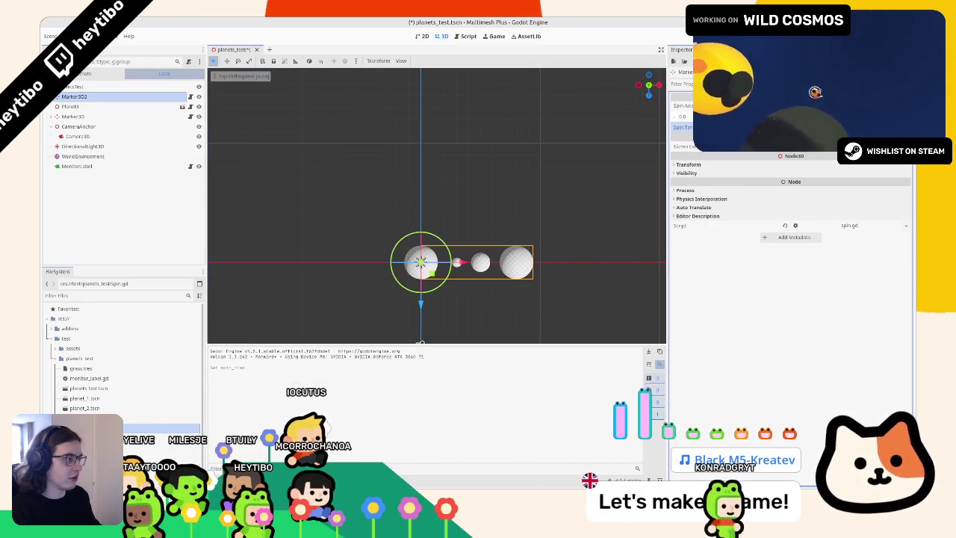
key(F6)
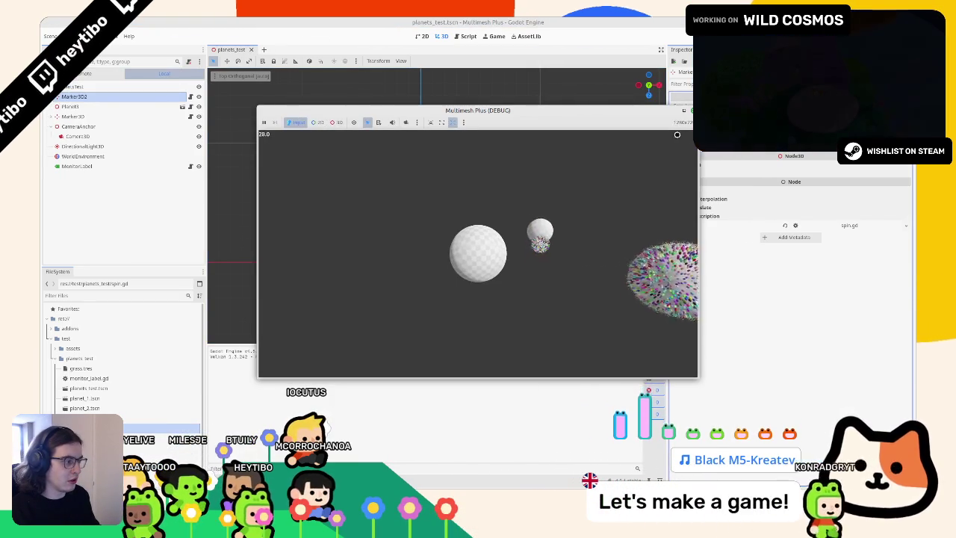
key(super+Up)
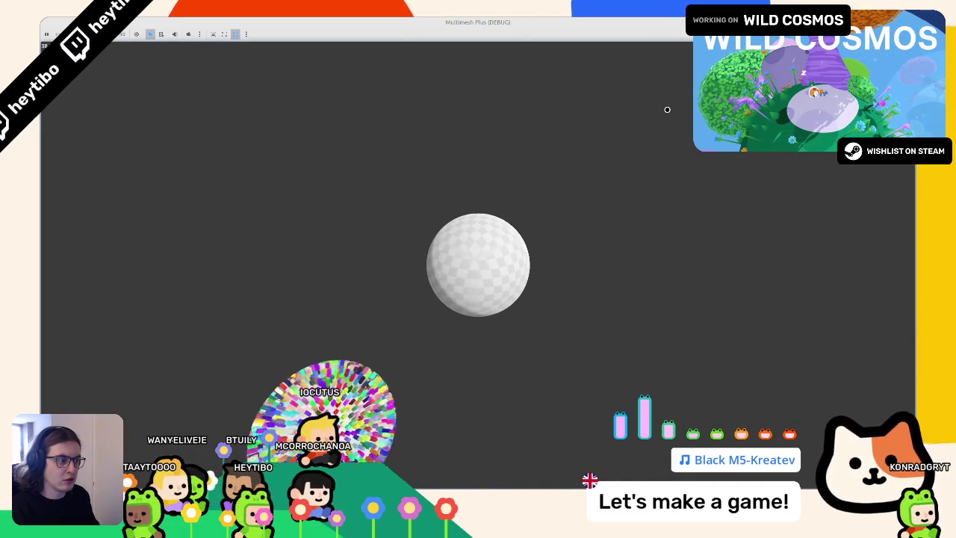
key(F5)
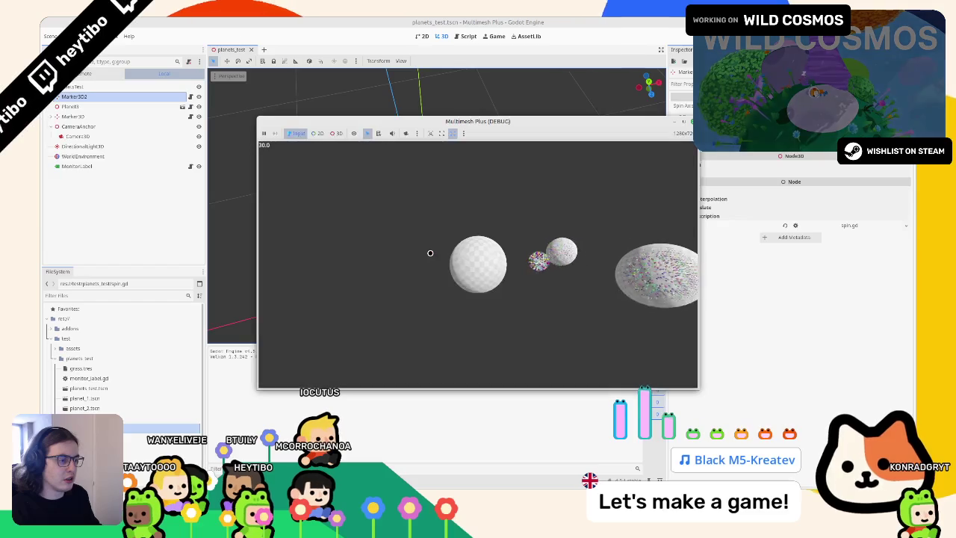
key(F8)
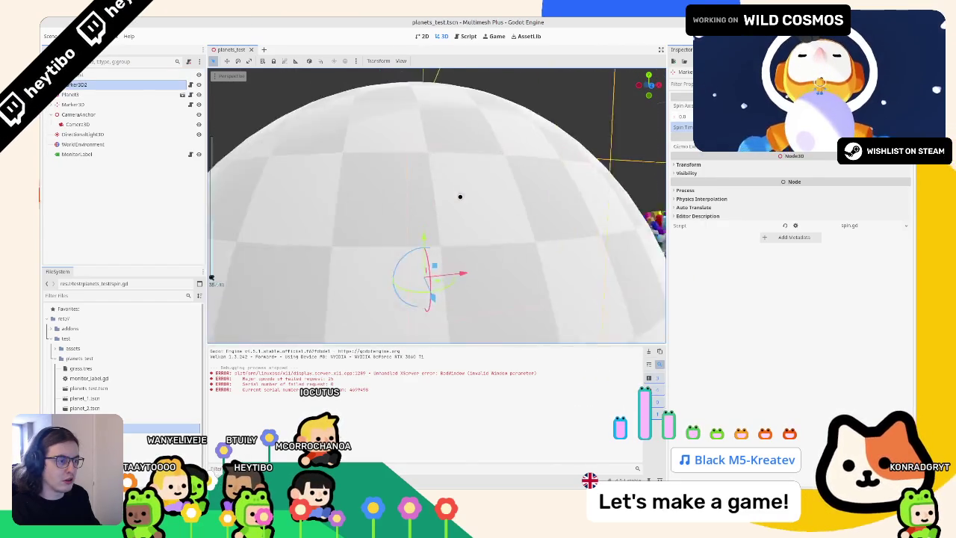
Step: Duplicate Planet4 and drag the copy upward, then undo so the planet layout stays unchanged
scroll(437, 205, down, 5)
click(60, 84)
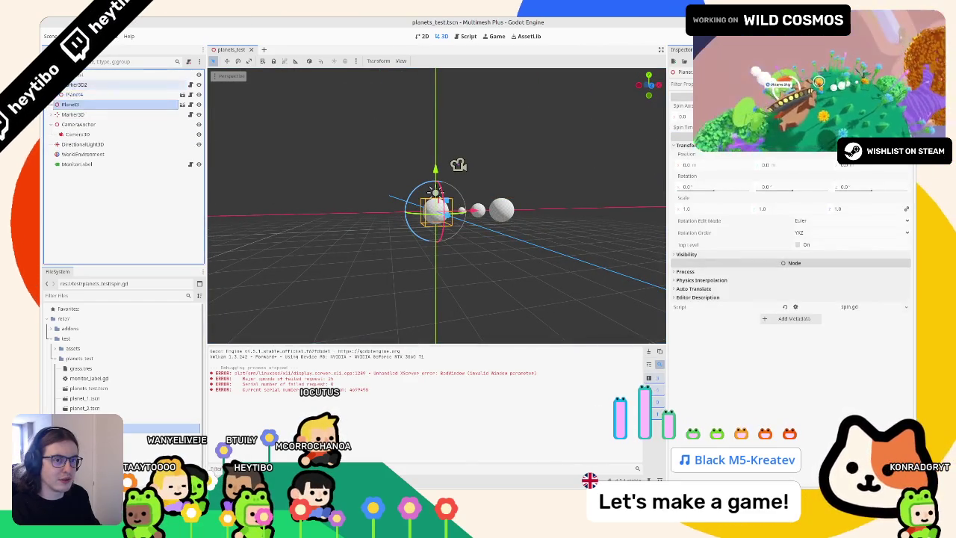
click(75, 94)
click(52, 115)
click(51, 114)
click(69, 104)
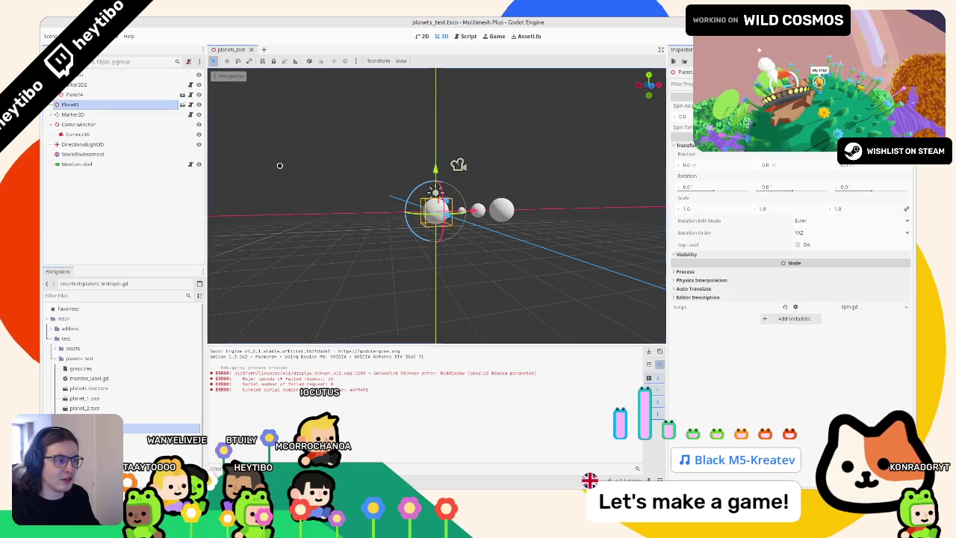
scroll(437, 224, up, 3)
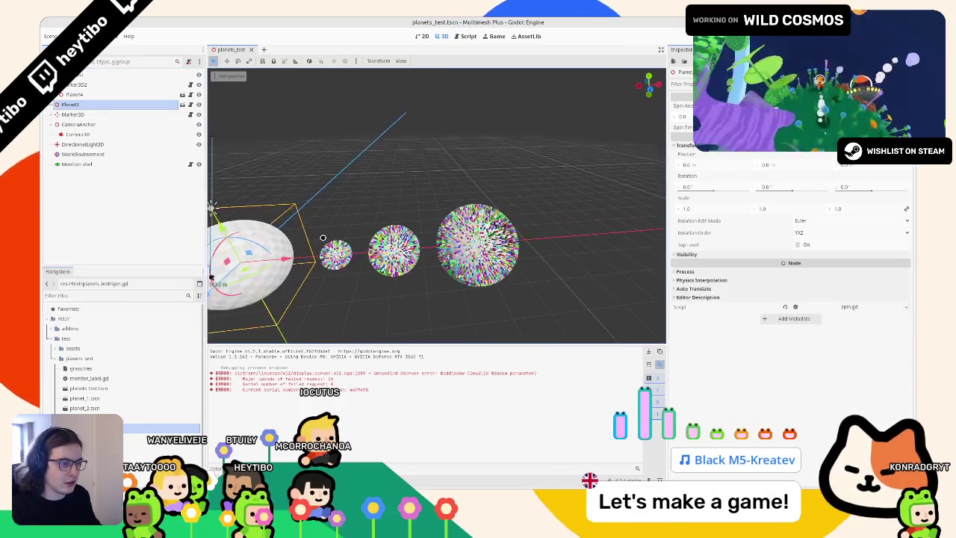
key(ctrl+d)
drag(266, 194, 273, 118)
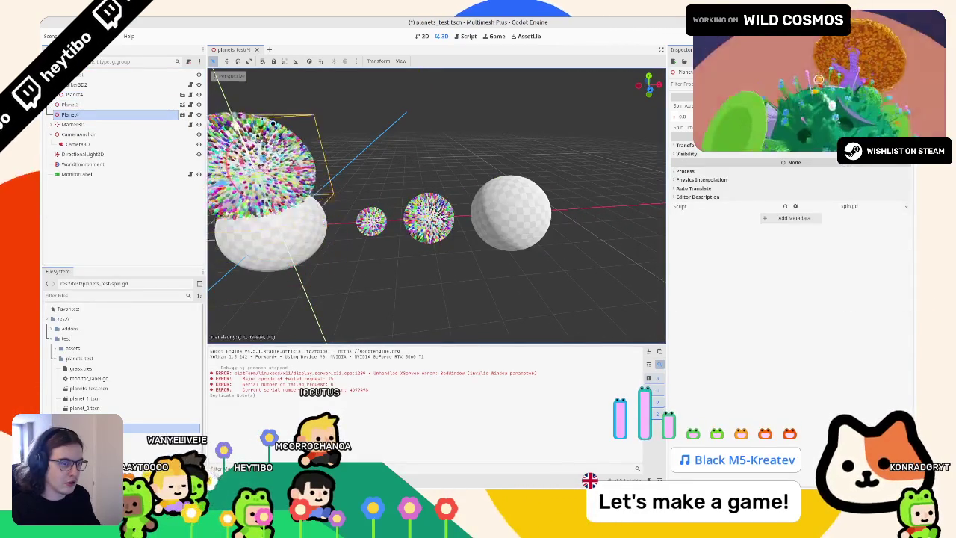
key(ctrl+z)
key(ctrl+z)
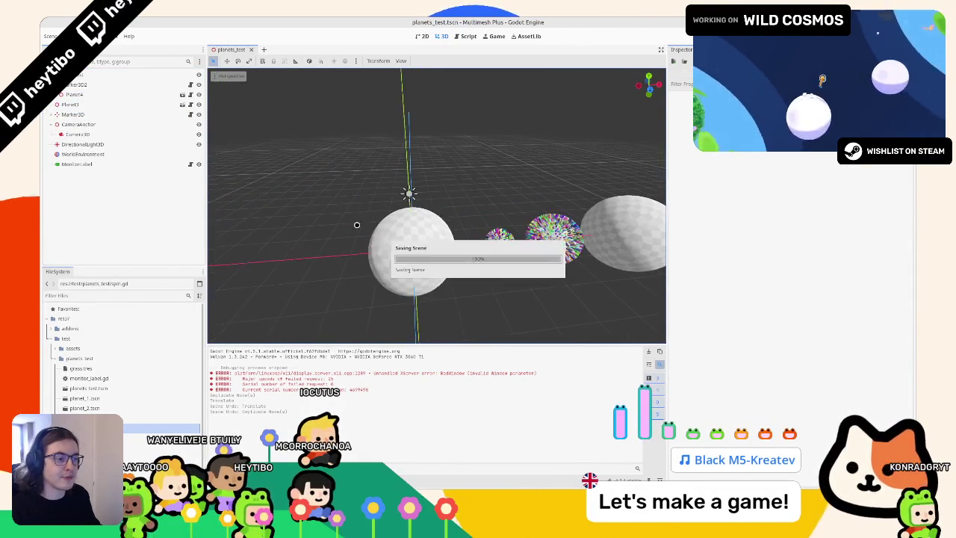
Step: Centre the view on Planet1, clear the output log, and test-run the scene before stopping it
click(410, 246)
key(f)
drag(439, 163, 367, 179)
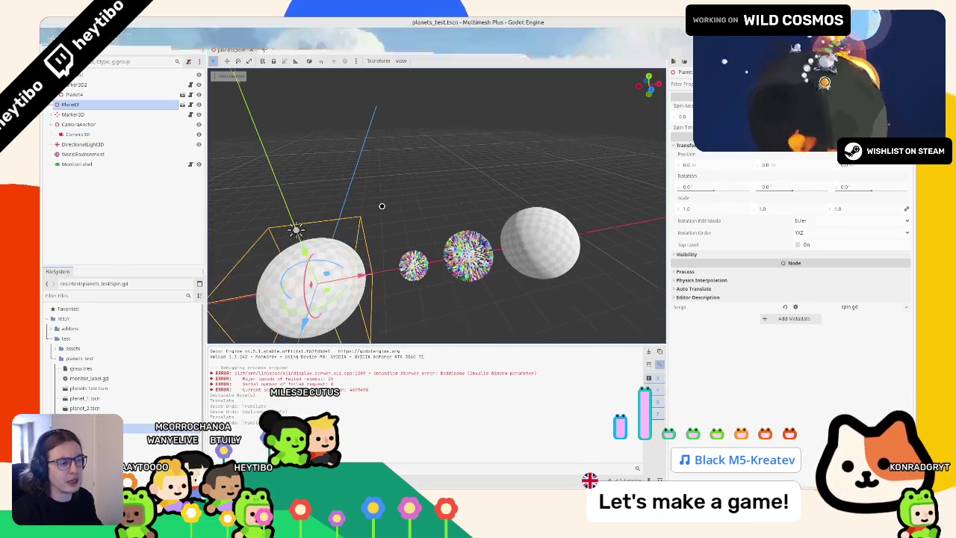
click(650, 350)
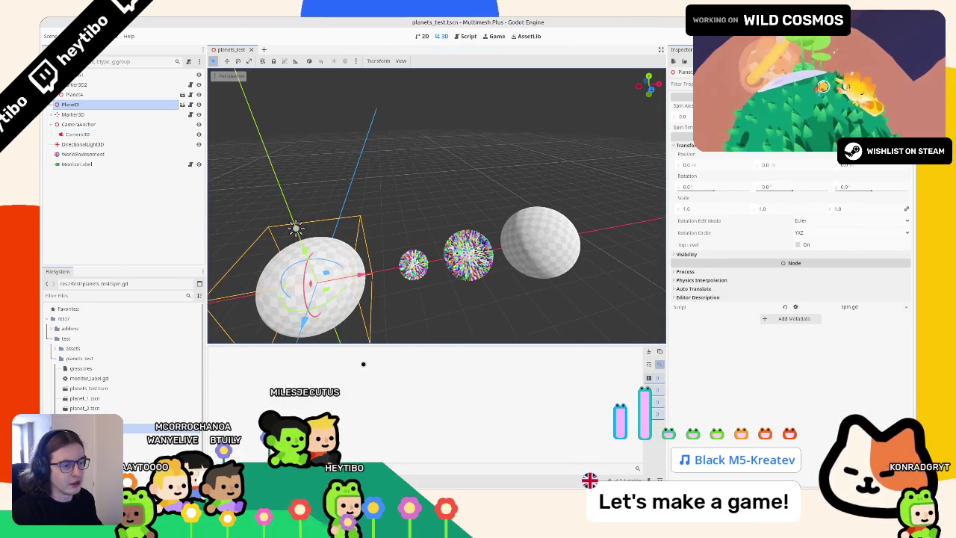
key(F6)
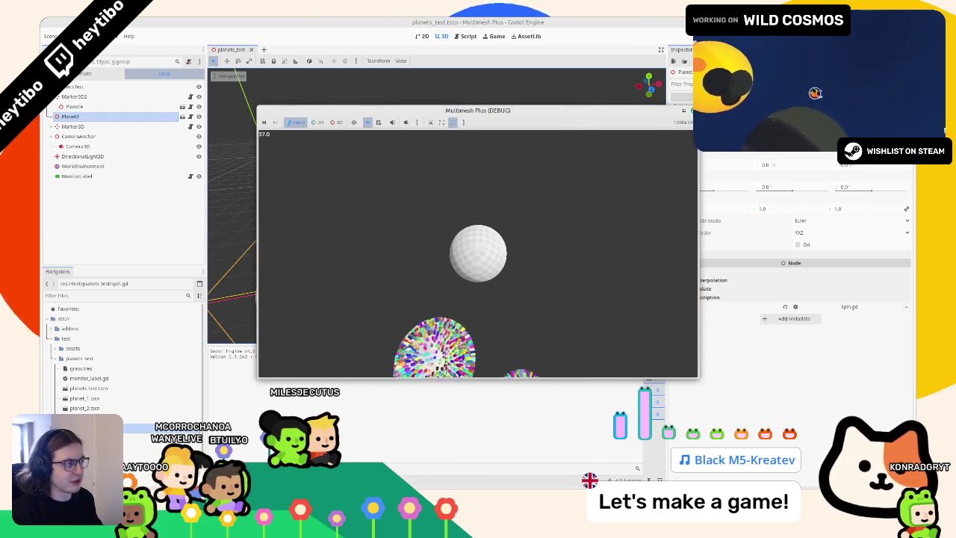
key(F8)
mouse_move(352, 164)
mouse_down()
mouse_move(441, 130)
mouse_move(380, 156)
mouse_up()
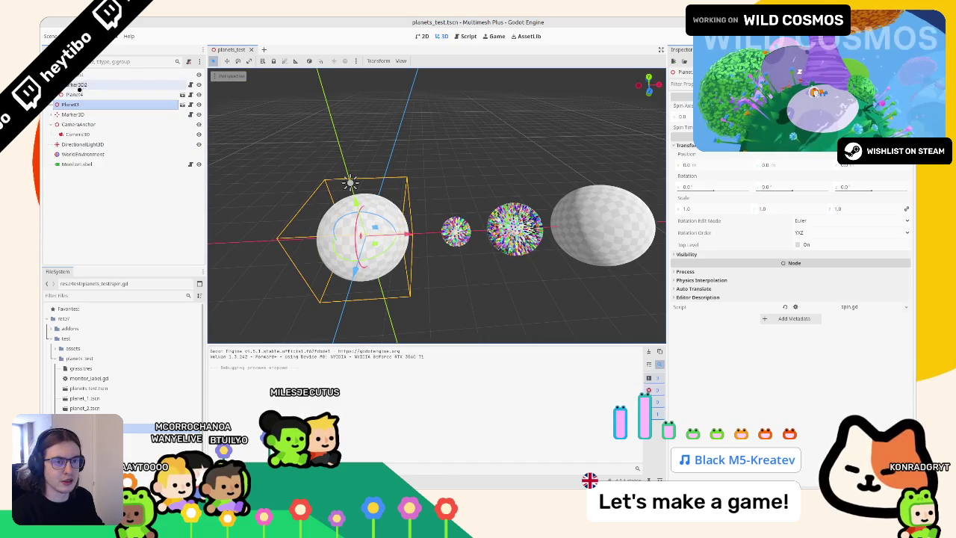
Step: Delete the selected planet and move Planet1 20 units left along X
key(Delete)
key(Return)
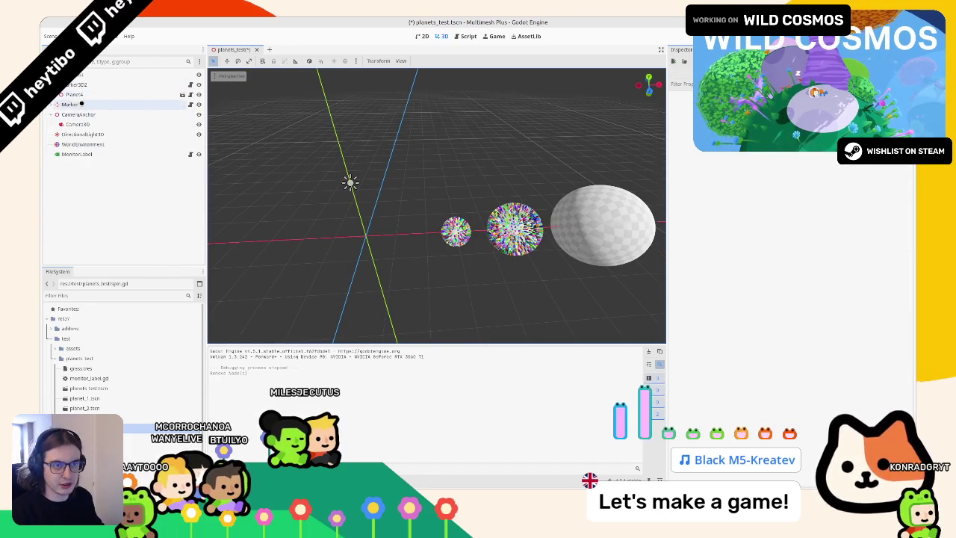
click(112, 95)
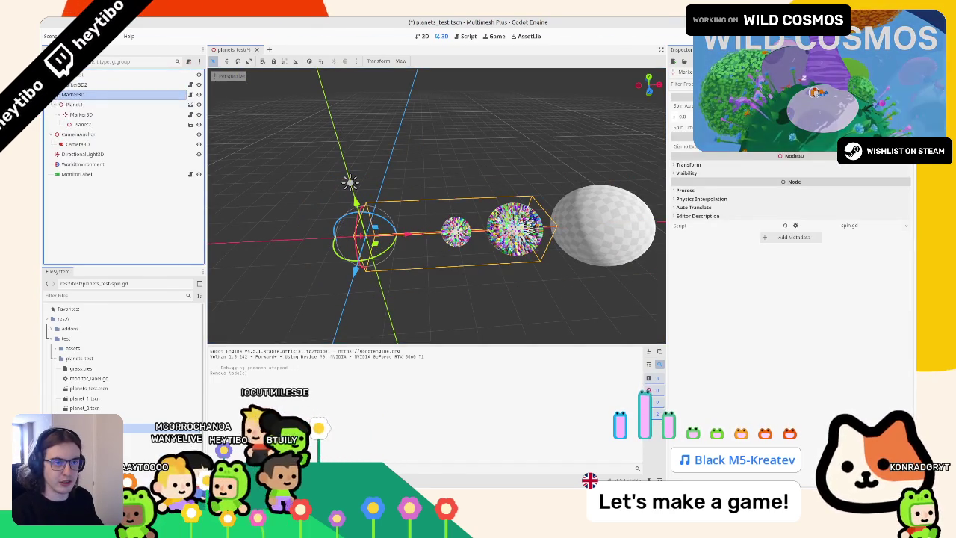
click(74, 104)
ctrl+click(82, 124)
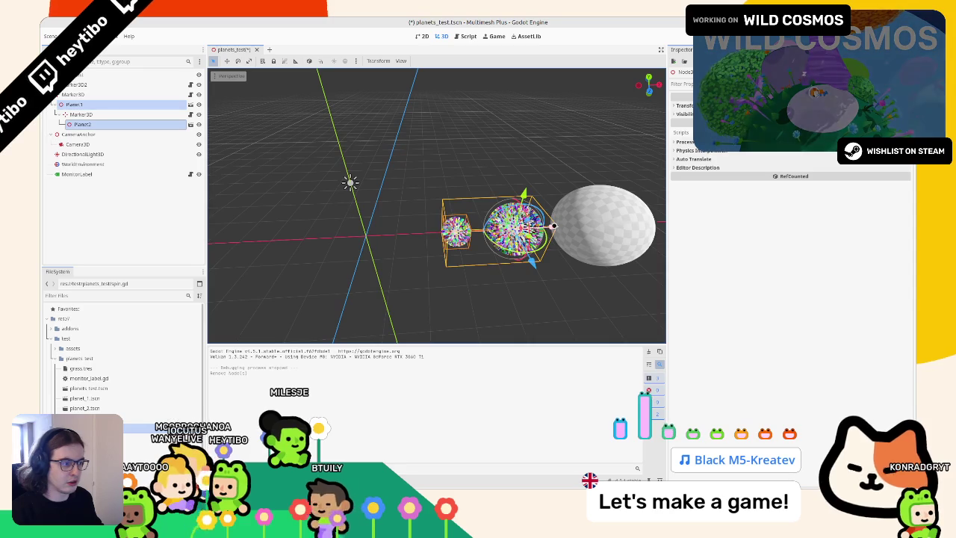
click(77, 106)
drag(551, 225, 504, 233)
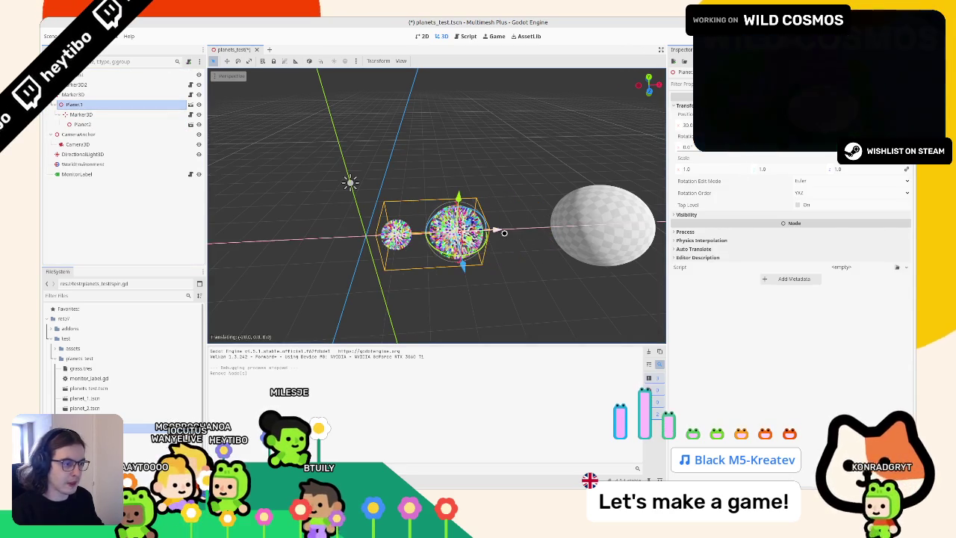
Step: Move Planet4 left along X, then run the scene and stop it
key(Down)
key(Down)
key(Down)
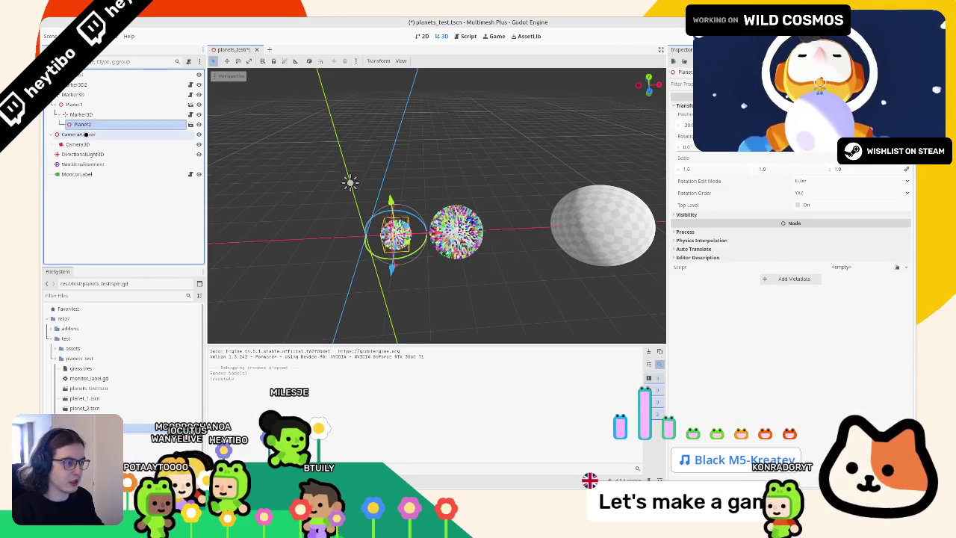
key(Up)
key(Up)
key(Up)
key(Up)
key(Up)
key(Right)
key(Down)
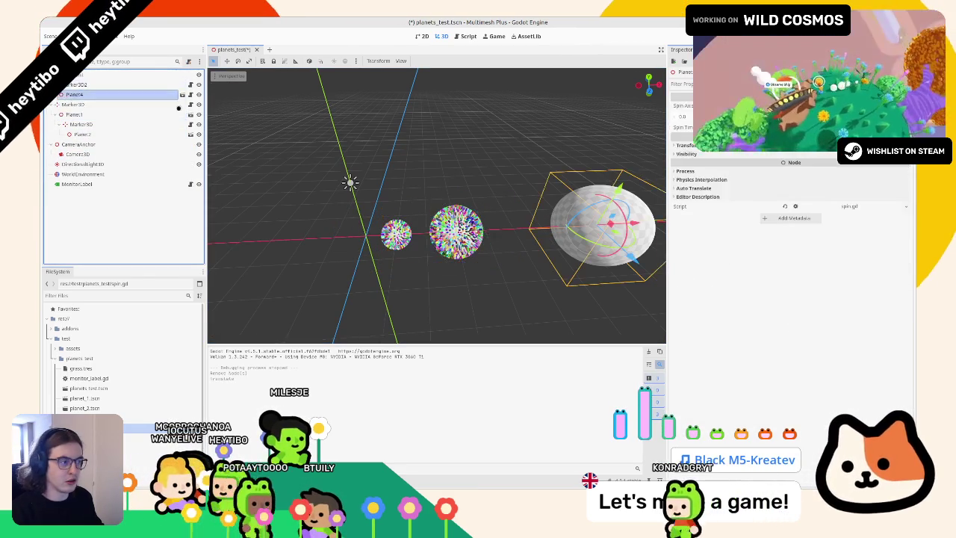
drag(634, 224, 592, 230)
key(F6)
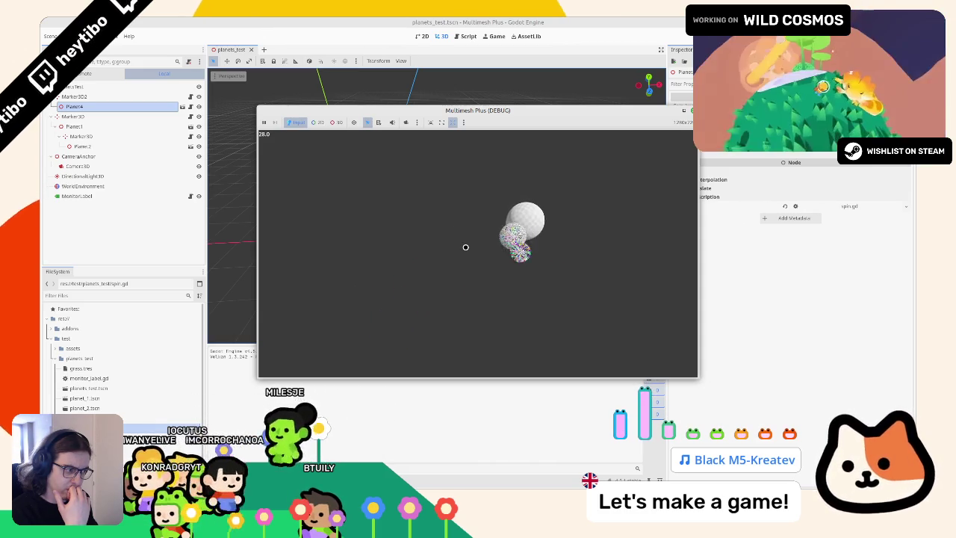
key(F8)
Step: Undo the planet removal and moves back to the saved scene, then test-run it briefly
key(ctrl+z)
key(ctrl+z)
key(ctrl+z)
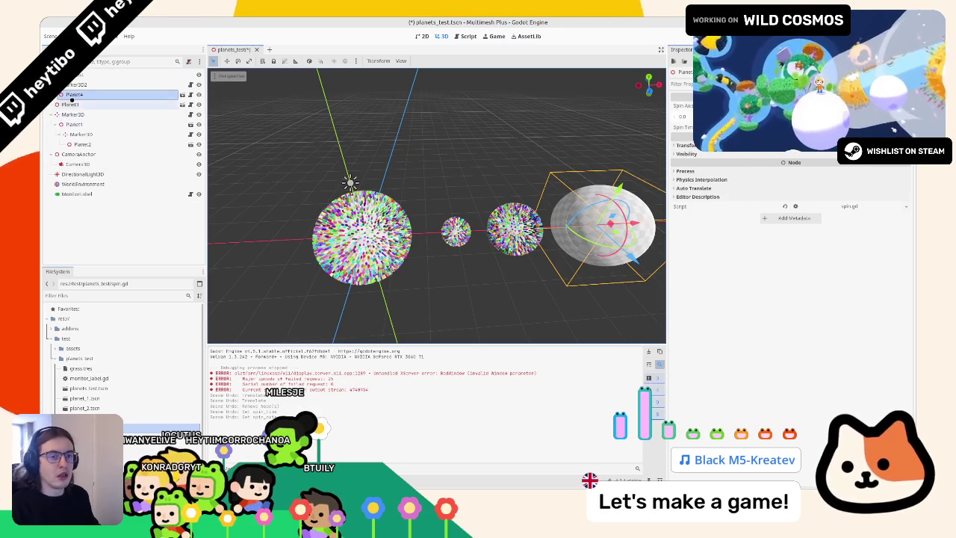
click(81, 85)
key(ctrl+z)
key(F6)
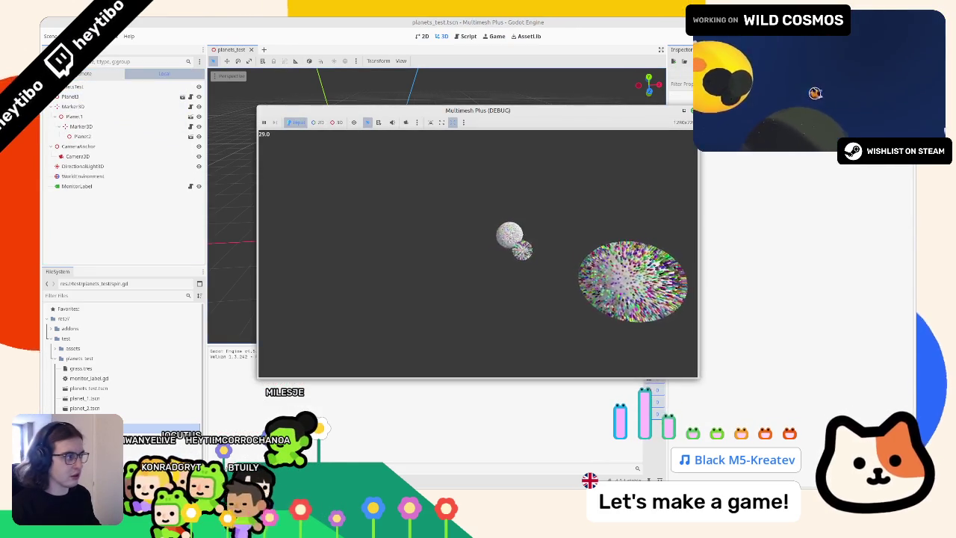
key(F8)
Step: Run the scene again with the game window enlarged to watch the orbits, then close it
click(102, 94)
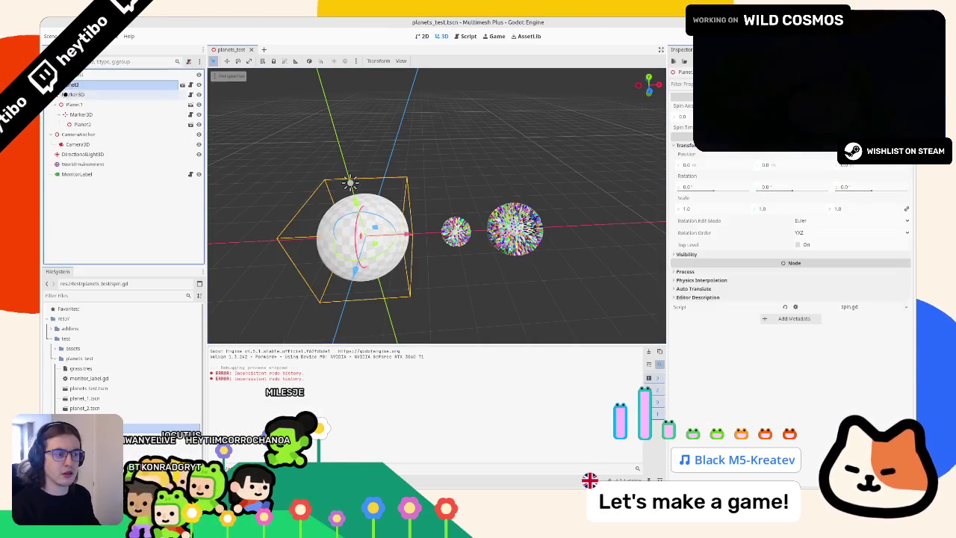
key(F6)
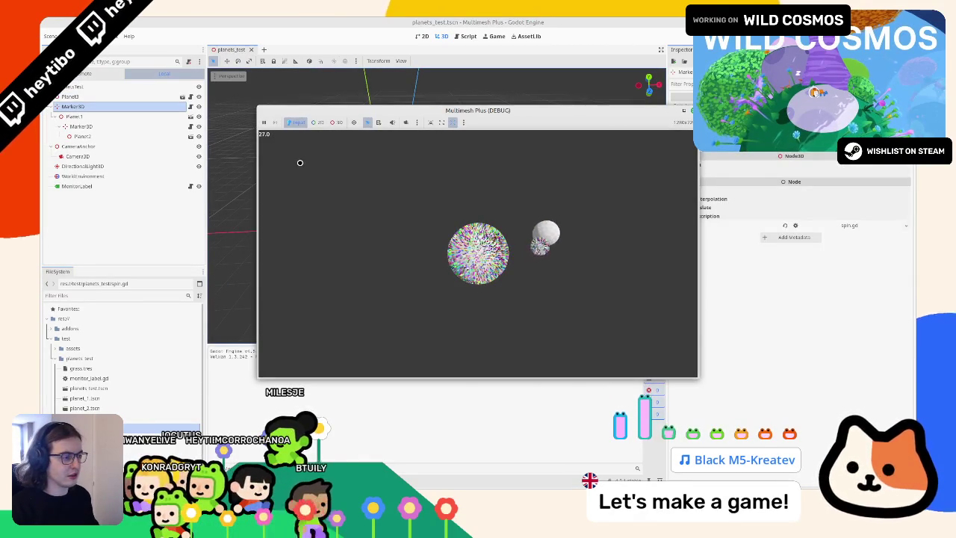
click(681, 111)
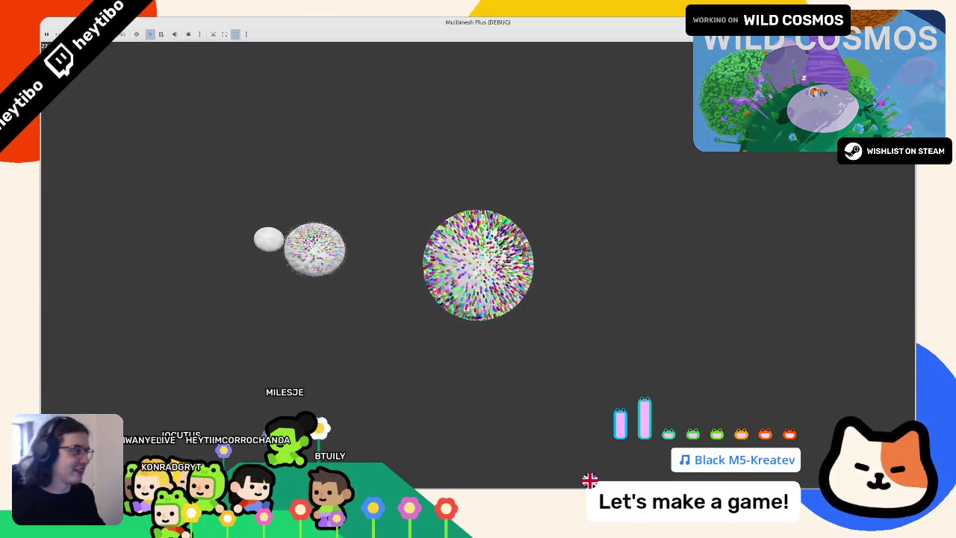
key(F8)
click(90, 36)
key(Escape)
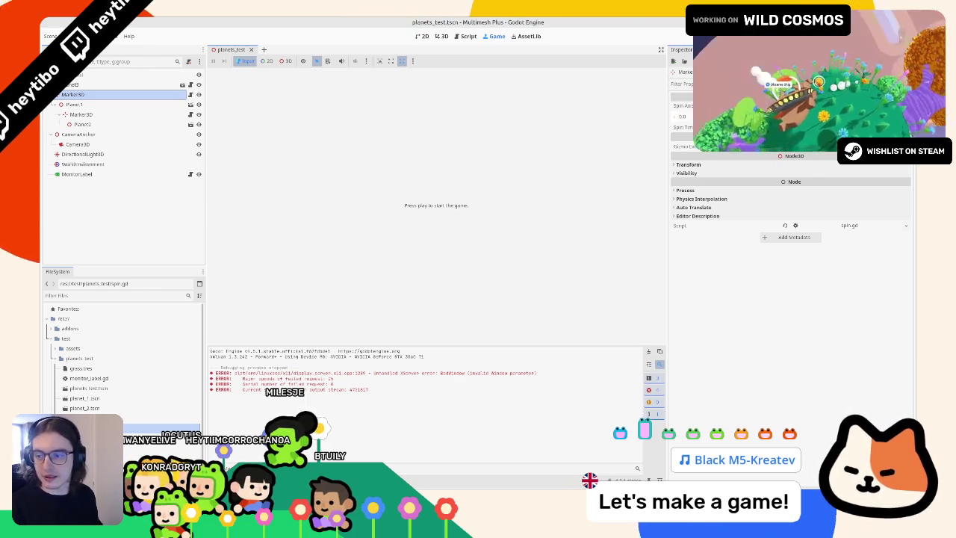
Step: Select MonitorLabel on the 2D canvas and apply an anchor preset to it
click(440, 36)
click(422, 36)
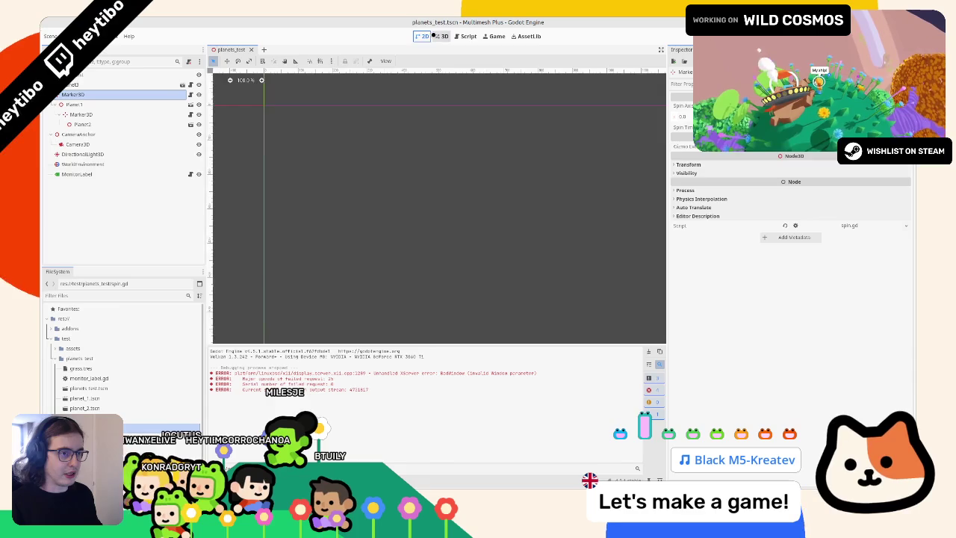
click(72, 174)
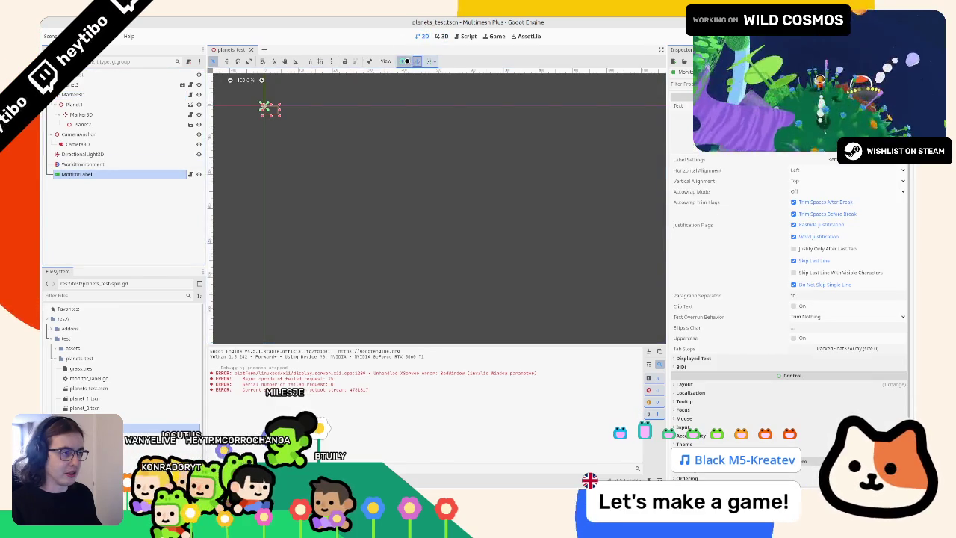
click(404, 61)
click(419, 111)
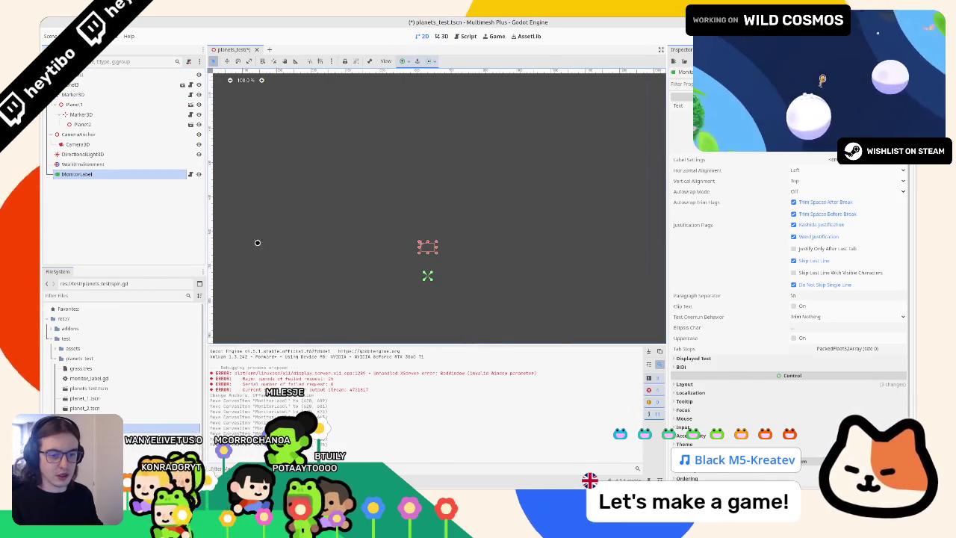
Step: Set MonitorLabel's Horizontal Alignment to Center and test-run the scene
click(53, 348)
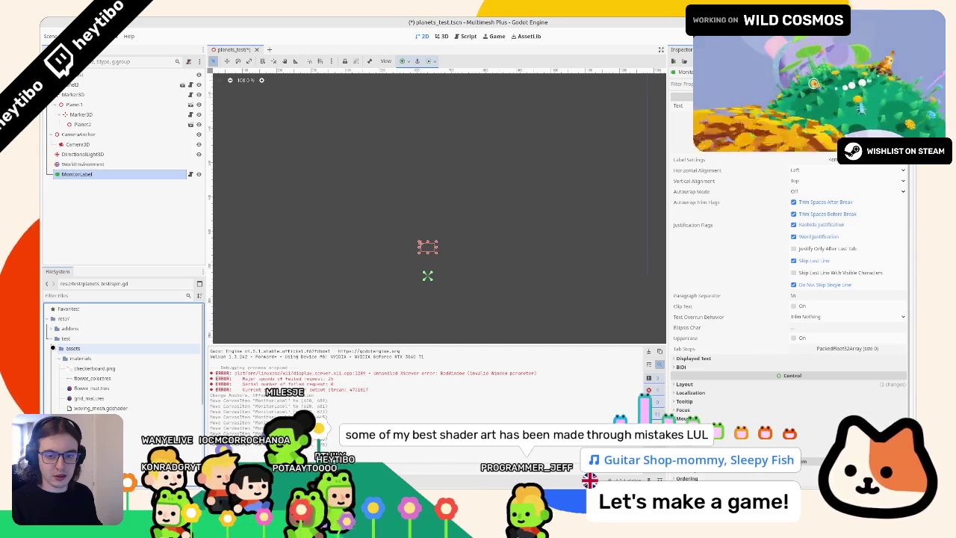
click(52, 378)
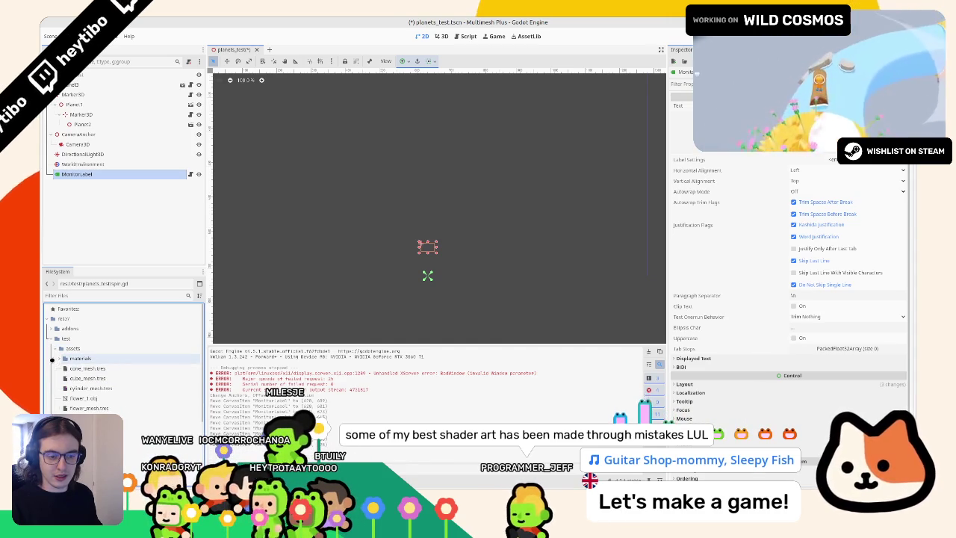
click(47, 338)
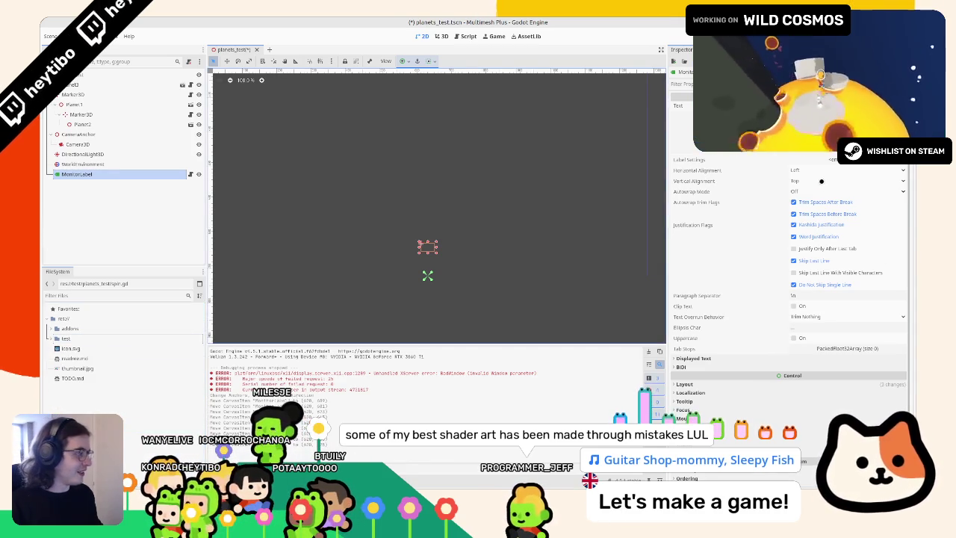
click(821, 171)
click(808, 195)
key(F6)
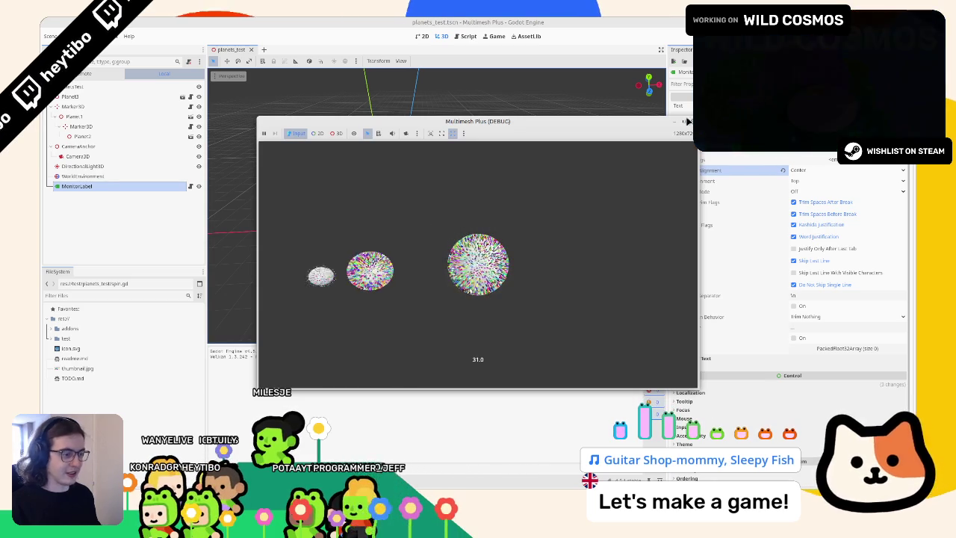
click(692, 121)
Step: Anchor MonitorLabel with the Center Top preset on the 2D canvas
click(440, 36)
click(422, 36)
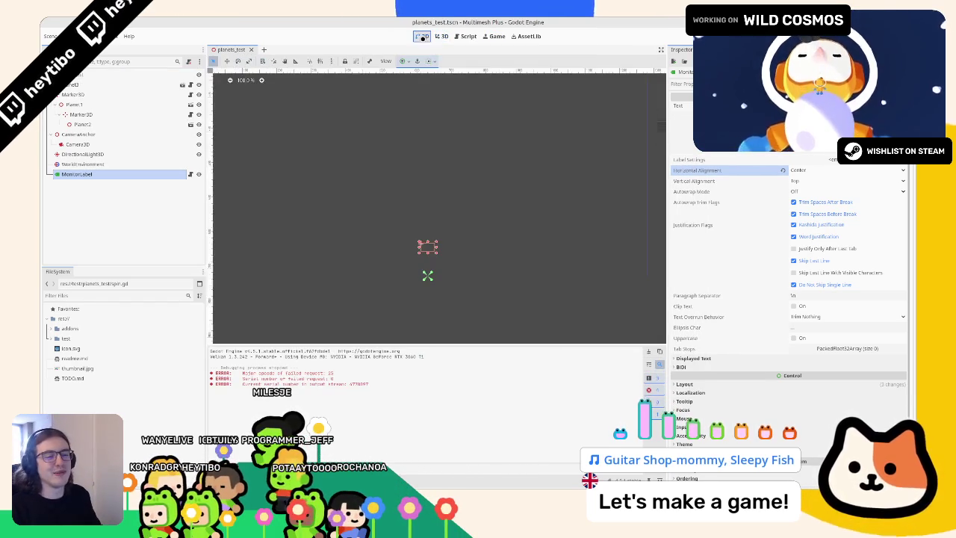
click(440, 36)
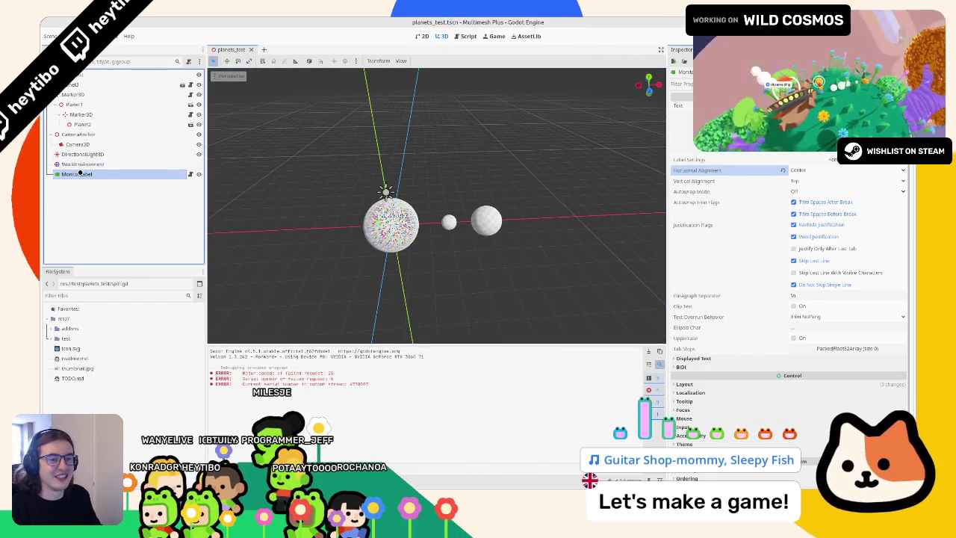
click(78, 174)
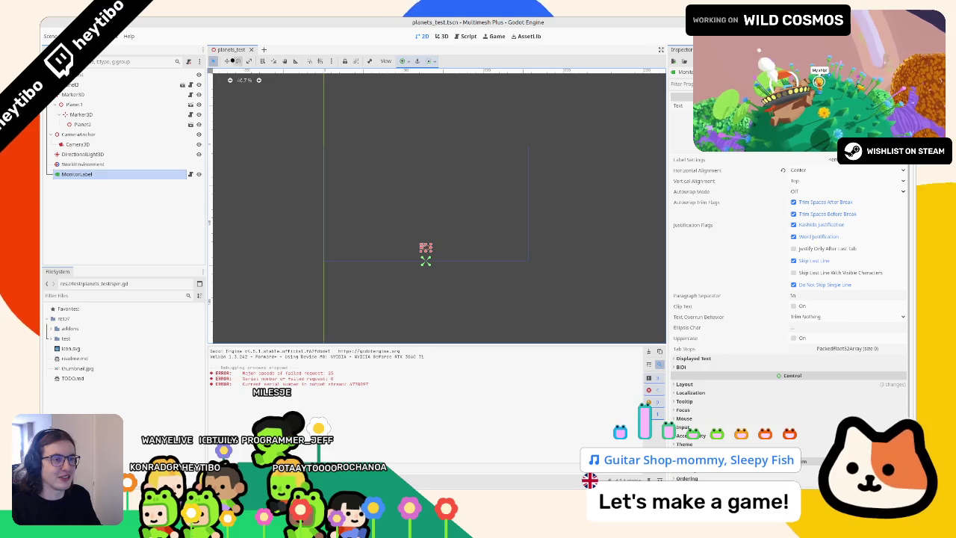
click(403, 60)
click(419, 88)
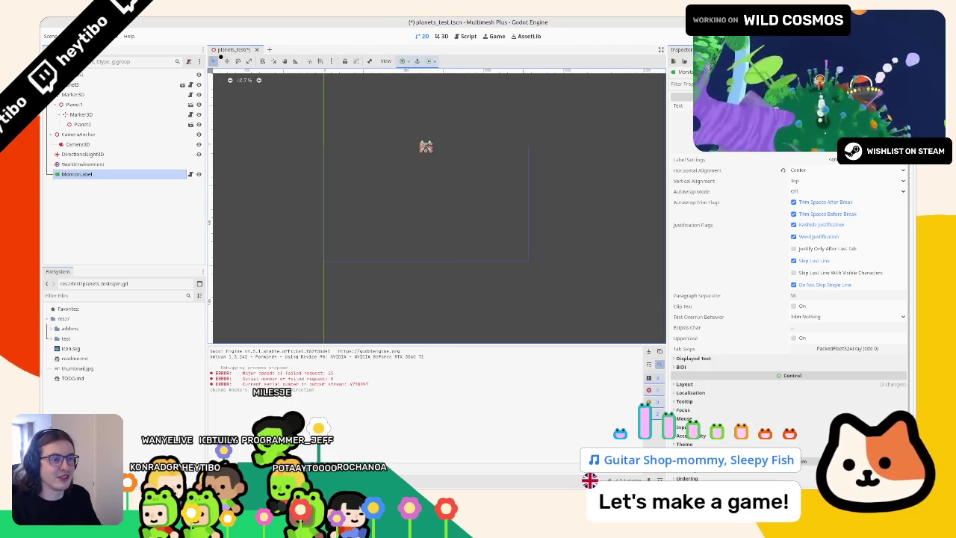
Step: Add a VBoxContainer under the scene root and move MonitorLabel into it
click(95, 74)
key(ctrl+a)
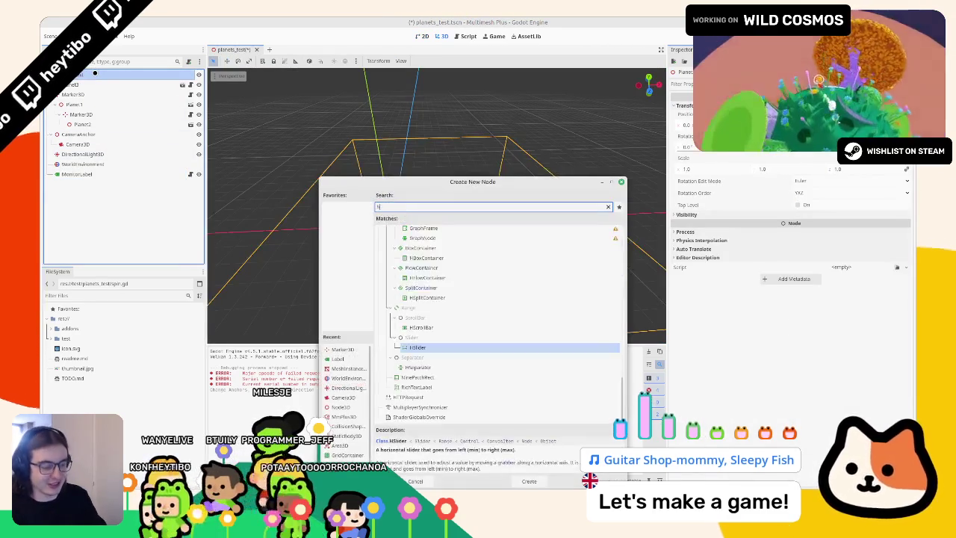
text(hbox)
key(ctrl+a)
text(vbox)
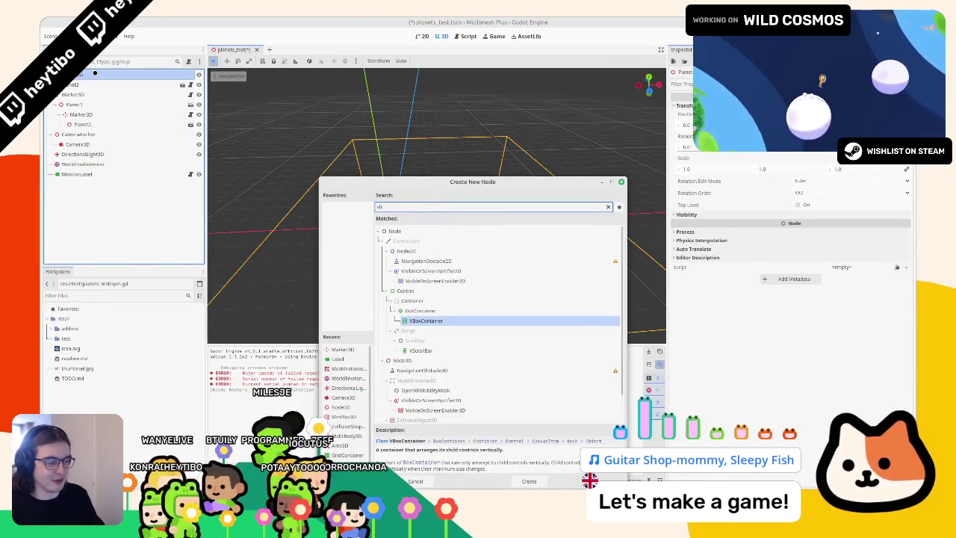
key(Return)
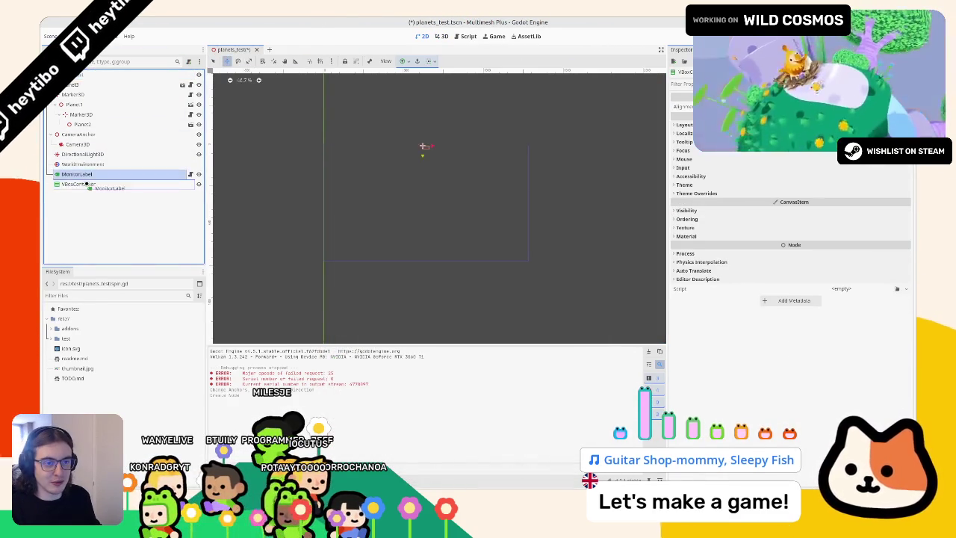
drag(86, 184, 86, 184)
Step: Add a new Label node to the container and enter its text
click(88, 175)
key(ctrl+a)
text(label)
key(Return)
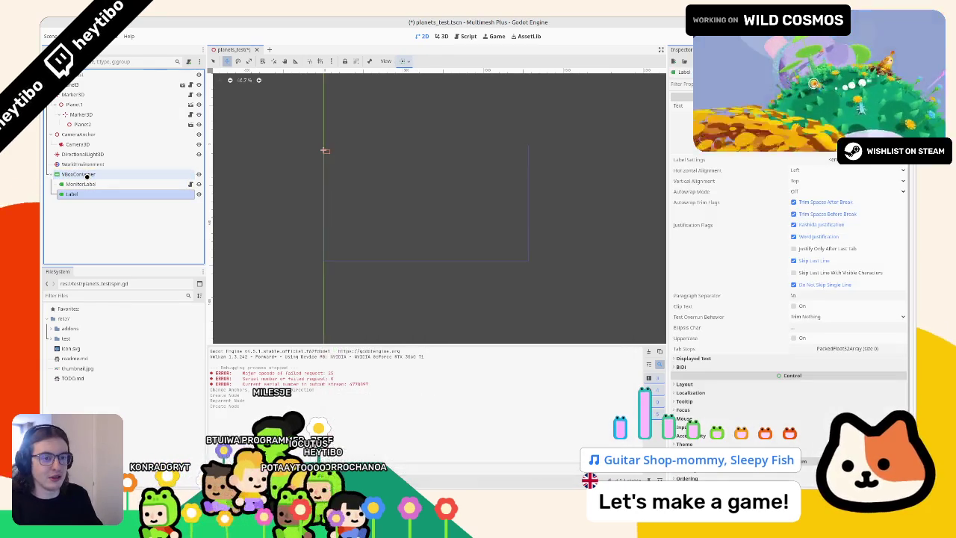
click(682, 126)
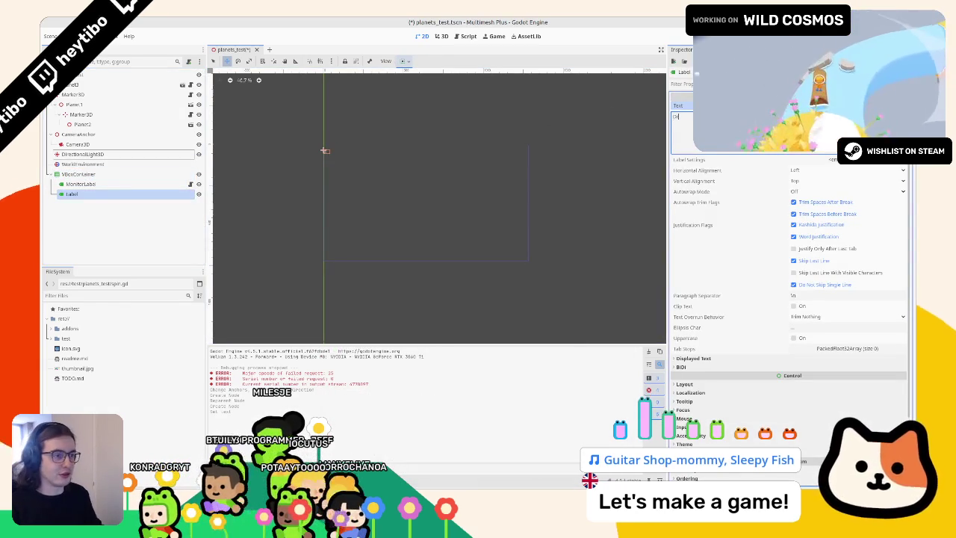
click(444, 36)
key(ctrl+F3)
click(444, 36)
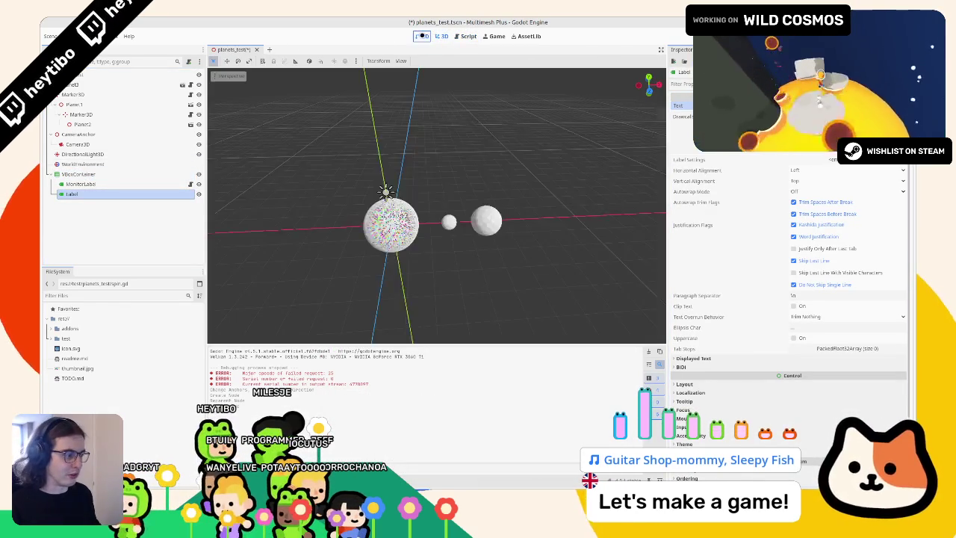
Step: Enable View Information in the 3D viewport with View Frame Time left off, then select the new Label
click(237, 69)
click(229, 76)
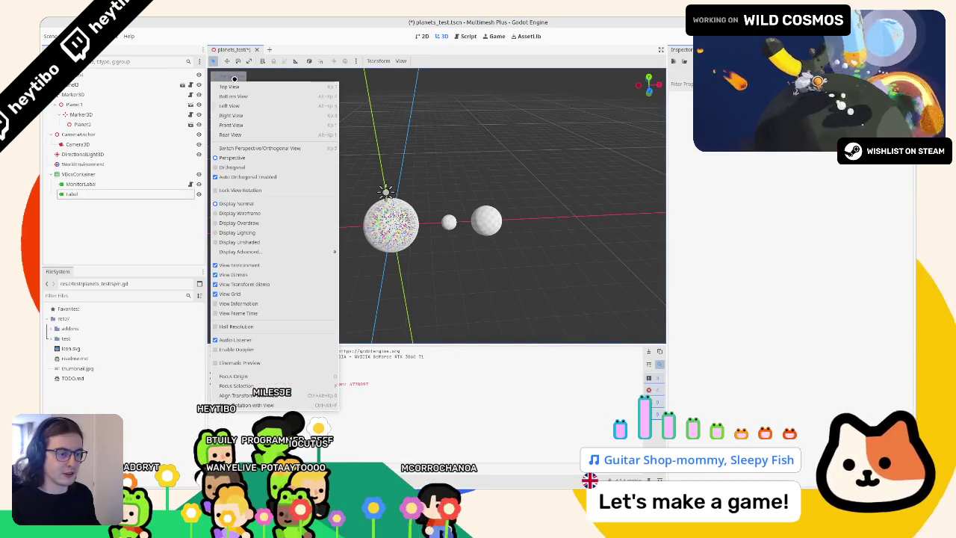
click(258, 303)
click(258, 313)
click(257, 313)
scroll(466, 272, down, 15)
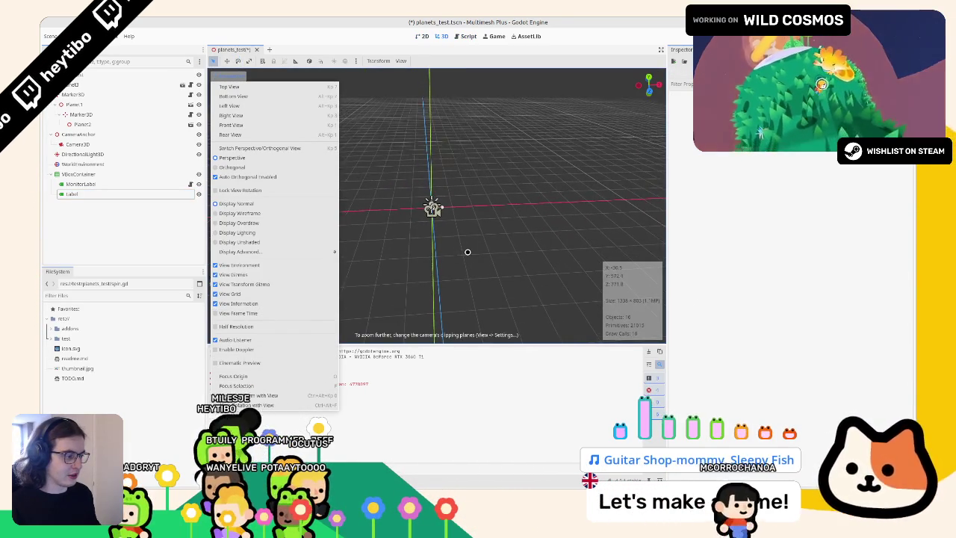
scroll(468, 252, up, 10)
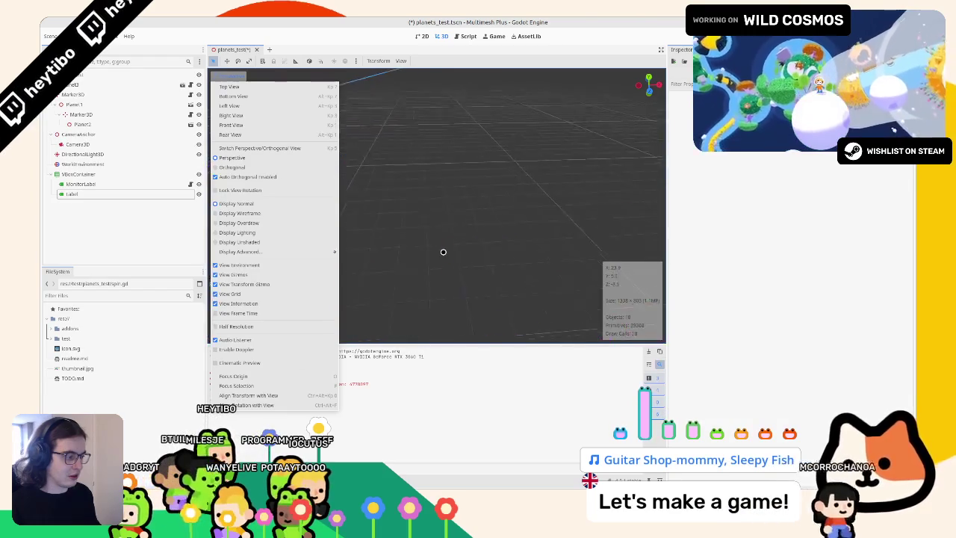
click(174, 377)
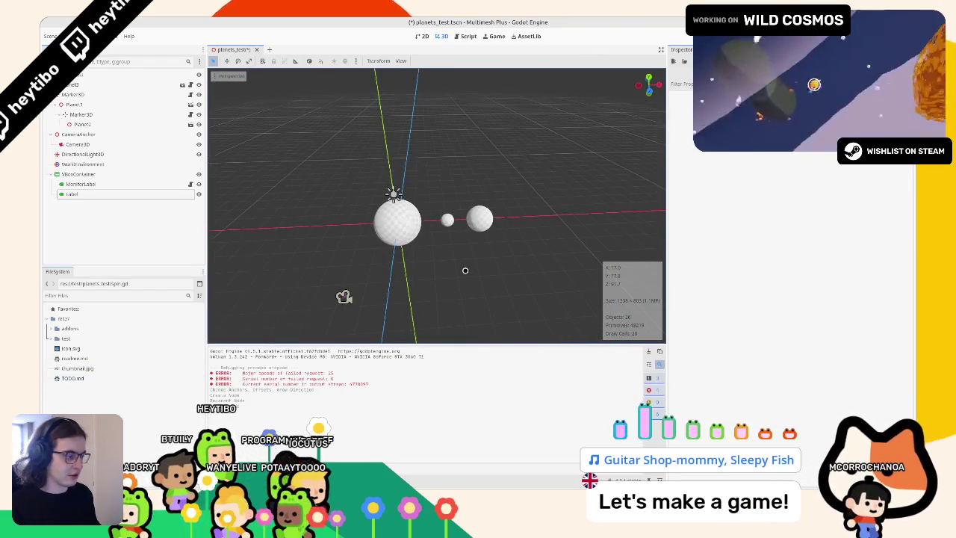
scroll(471, 279, down, 5)
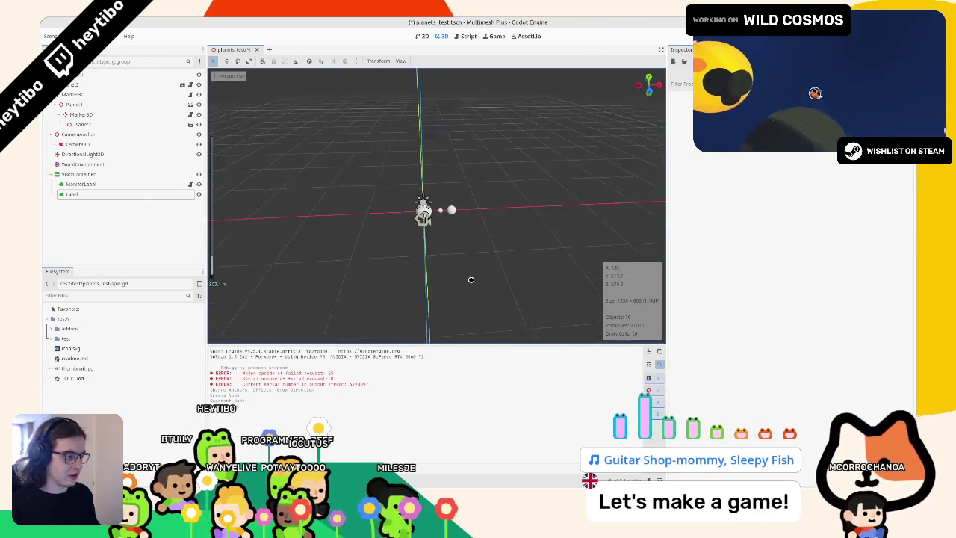
scroll(471, 279, up, 5)
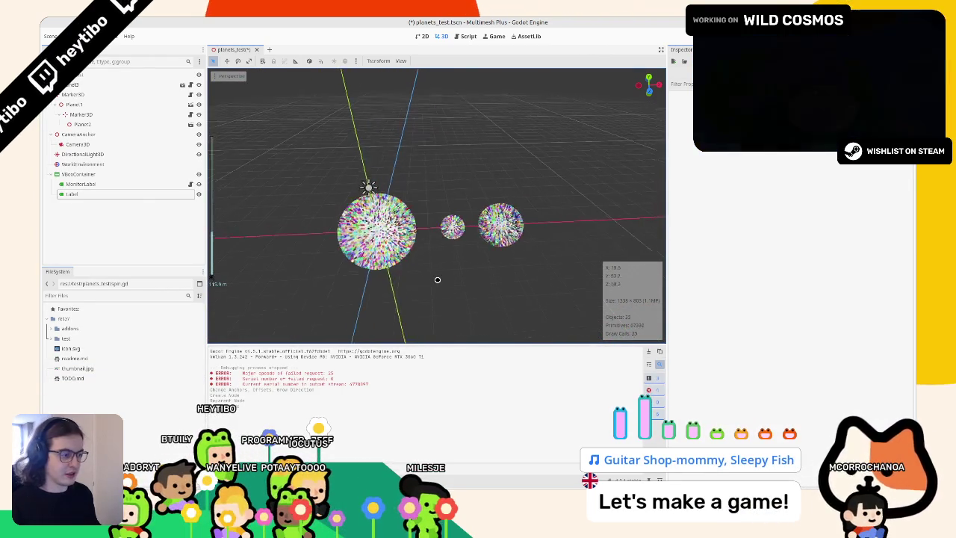
click(108, 193)
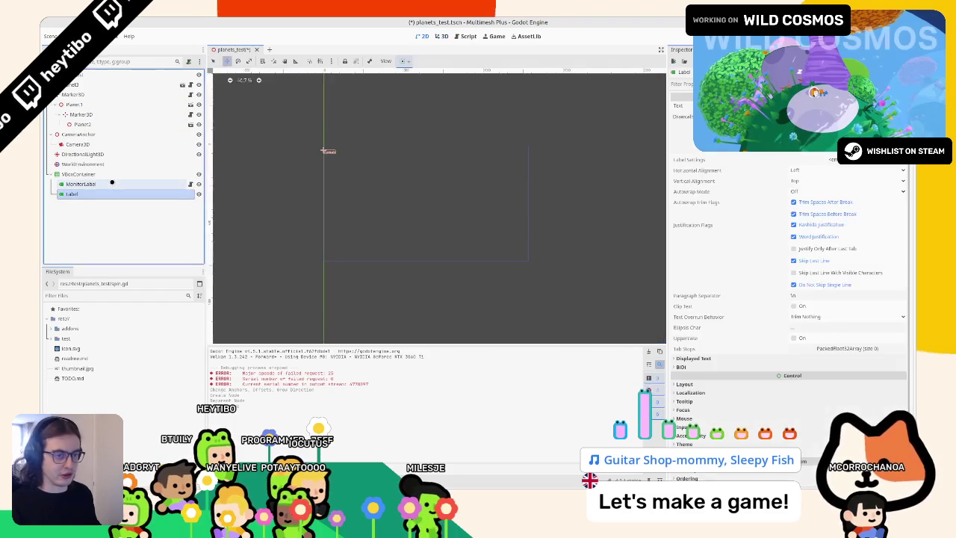
Step: Save the scene and inspect the VBoxContainer and MonitorLabel nodes
scroll(376, 168, up, 2)
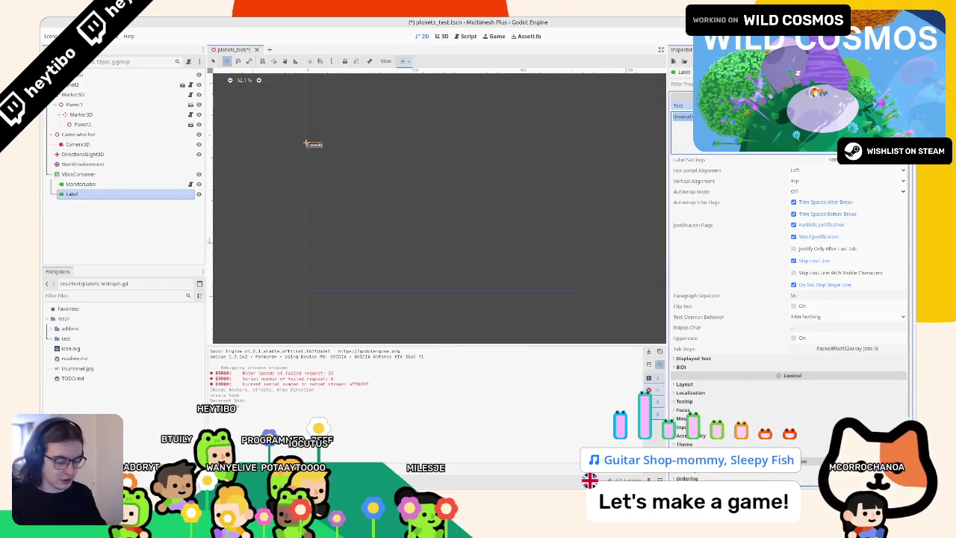
key(ctrl+s)
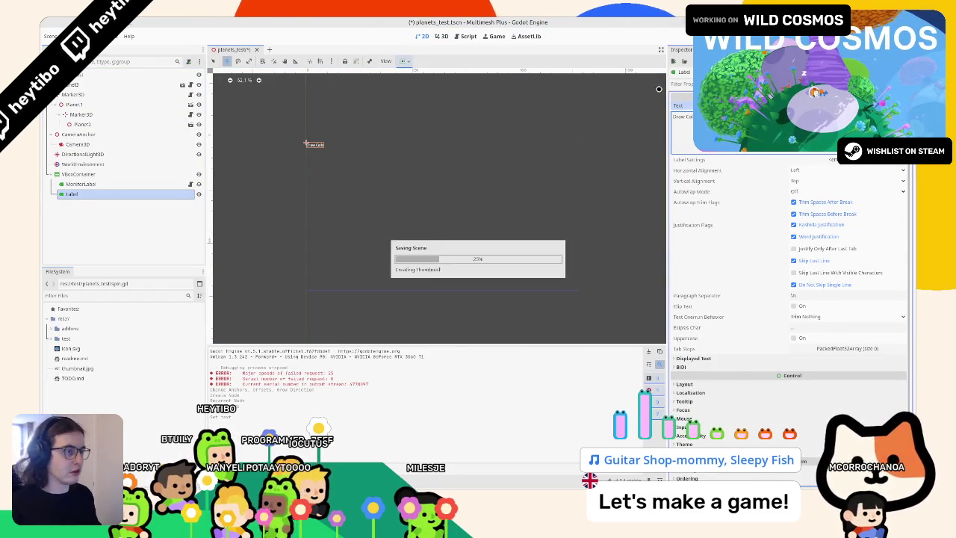
click(74, 174)
click(69, 184)
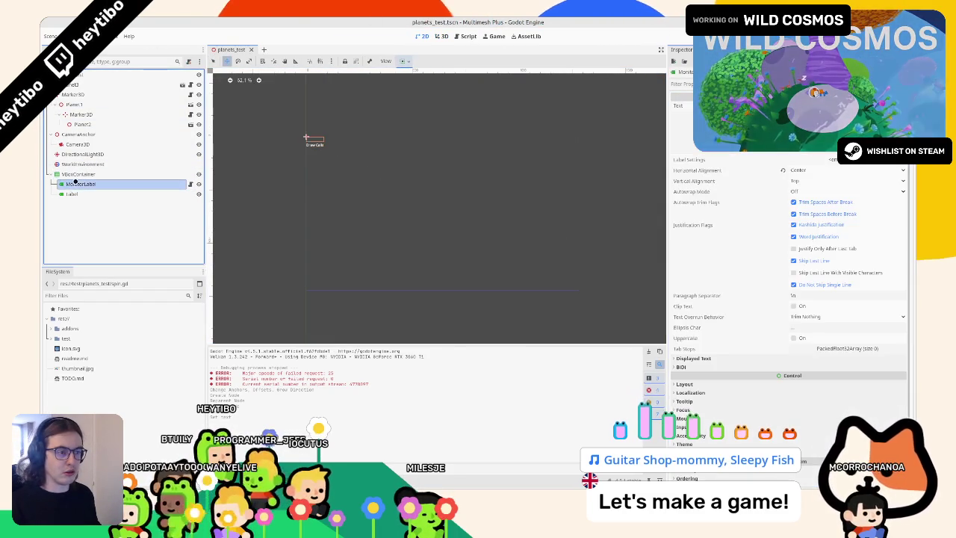
click(75, 174)
click(404, 61)
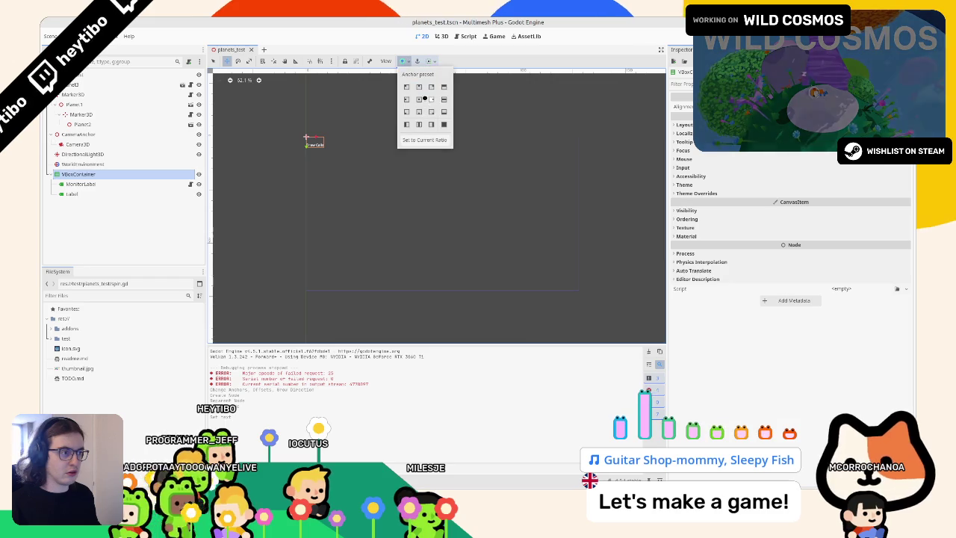
click(81, 183)
click(81, 184)
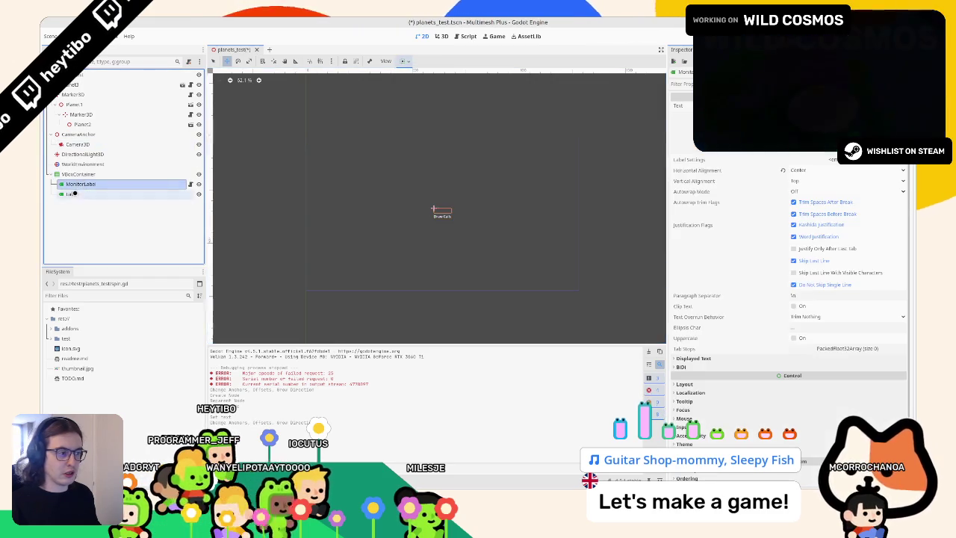
Step: Set the Label's Horizontal Alignment to Center
click(836, 170)
click(150, 193)
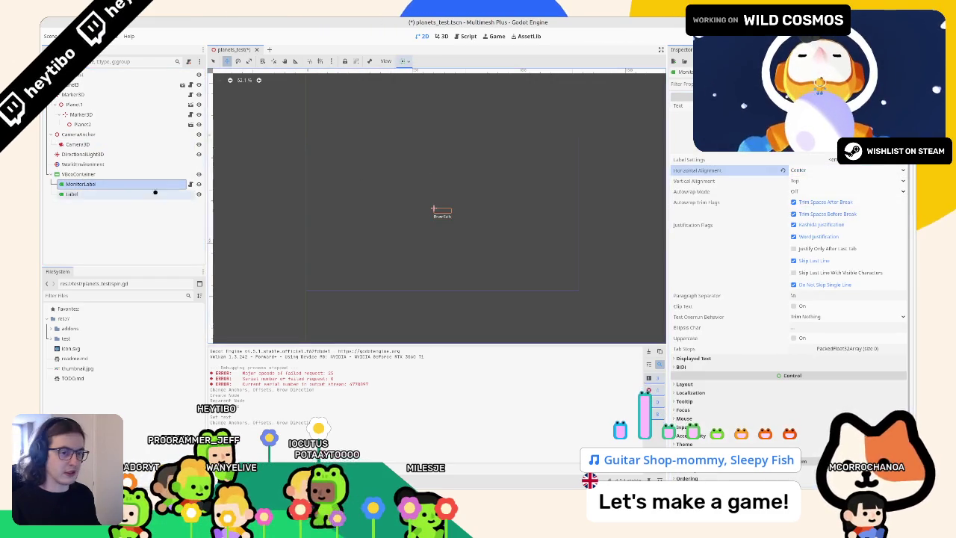
click(149, 193)
click(847, 170)
click(809, 191)
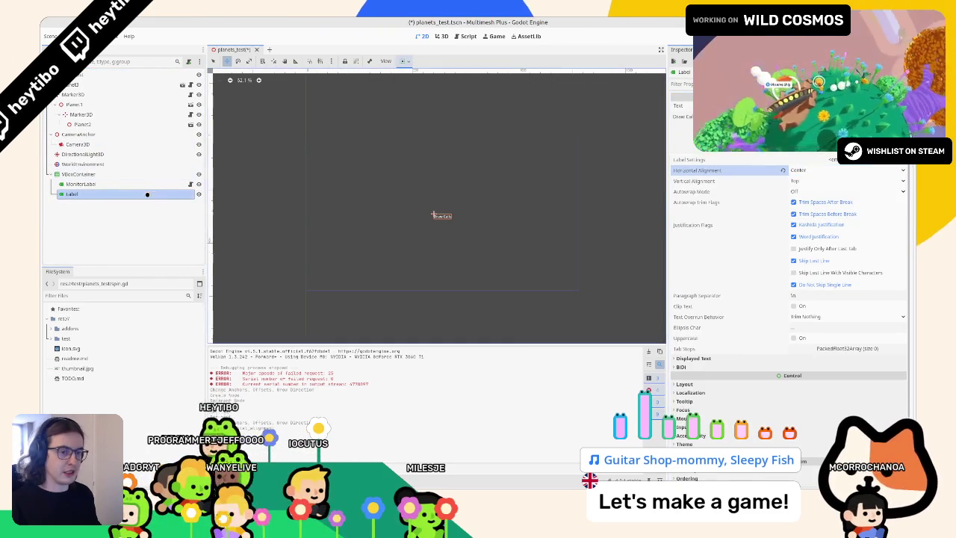
Step: Anchor the VBoxContainer at Center Top and move MonitorLabel below Label
click(147, 174)
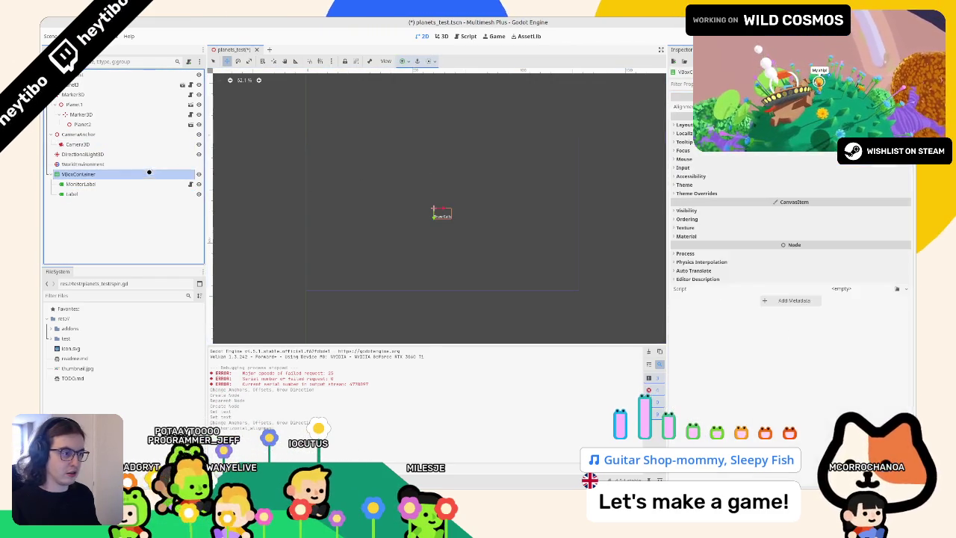
click(406, 62)
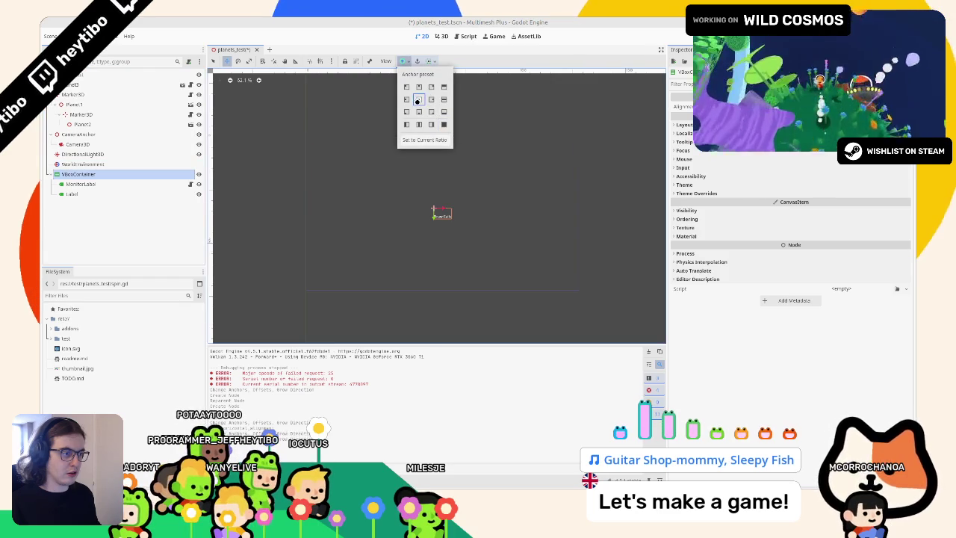
click(419, 112)
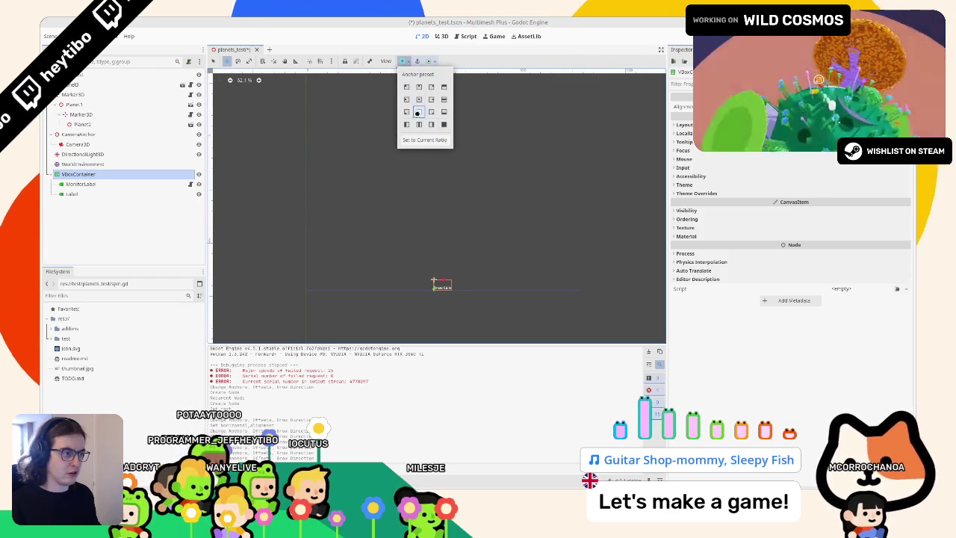
click(419, 88)
click(64, 184)
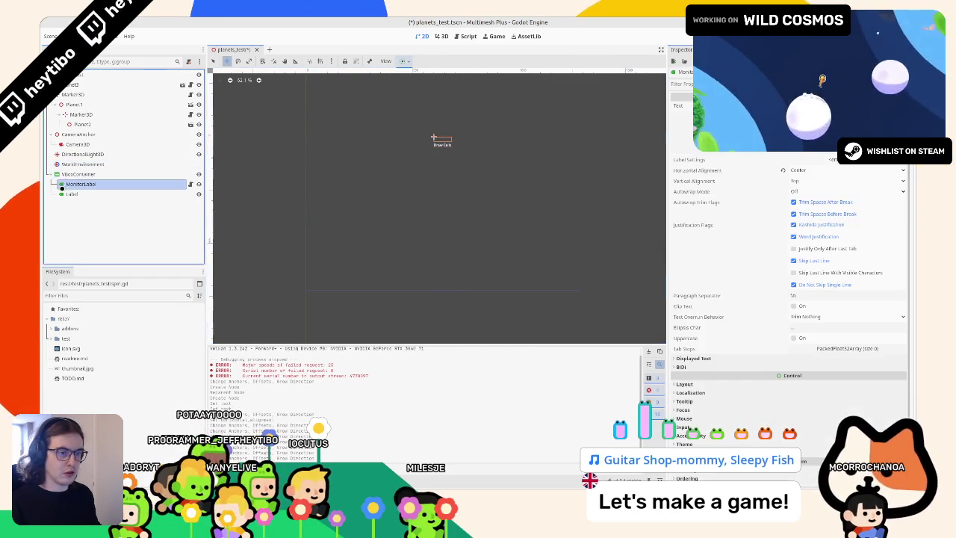
drag(73, 183, 71, 195)
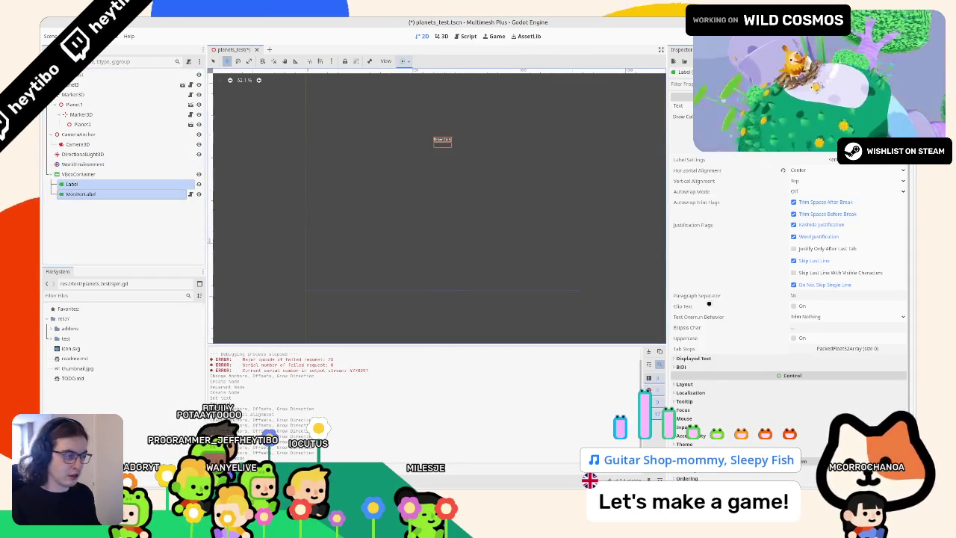
Step: Give the label a Theme Overrides font size, entering 64 and then 48 px
click(710, 359)
scroll(721, 404, down, 5)
click(692, 413)
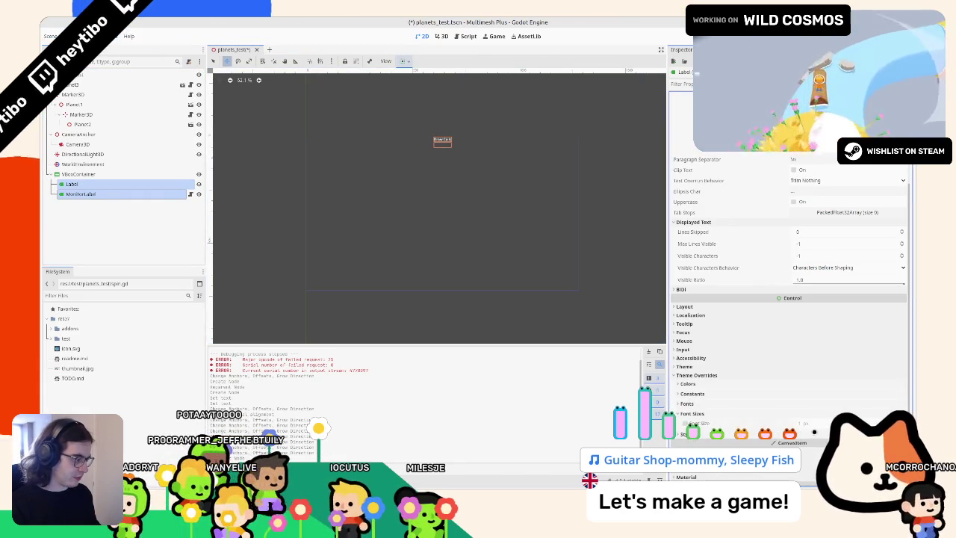
text(64)
key(Return)
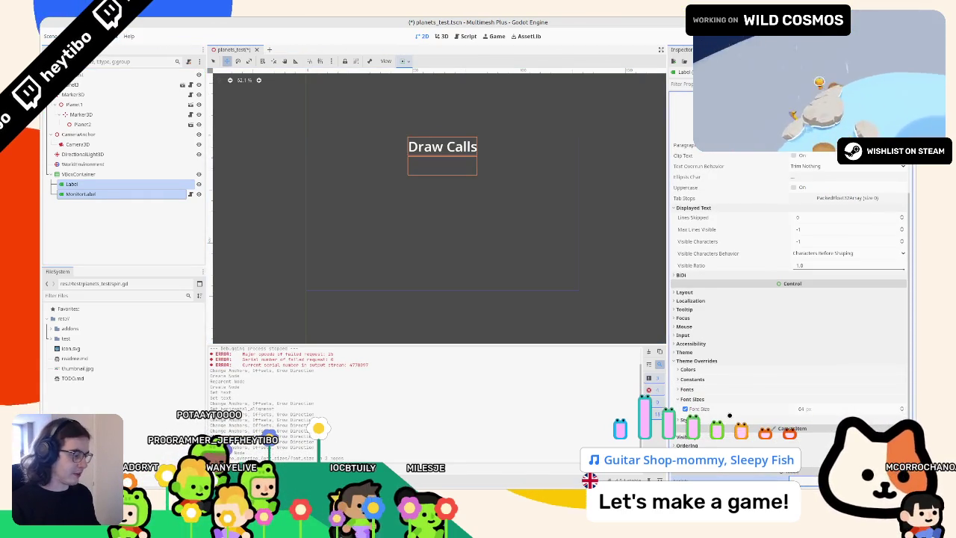
scroll(730, 415, down, 2)
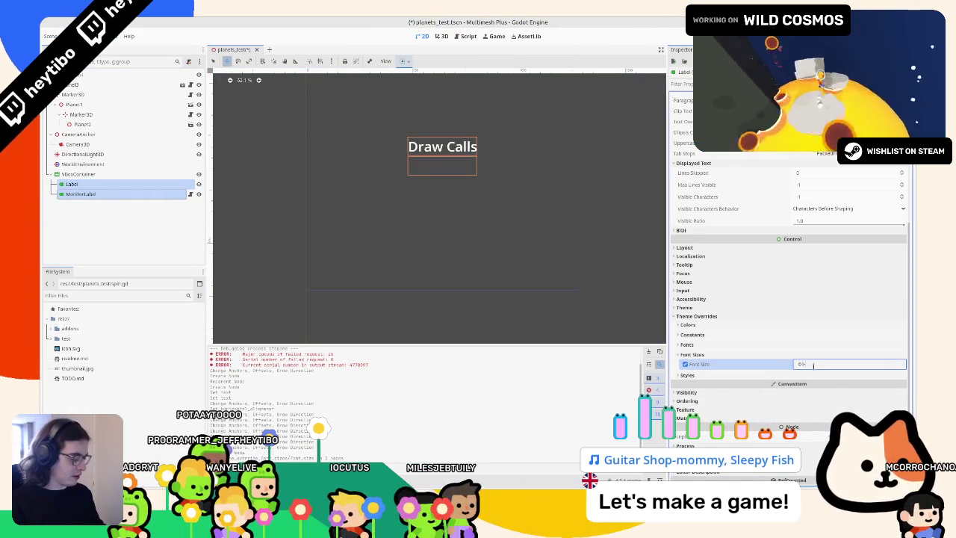
text(48)
key(Return)
click(101, 193)
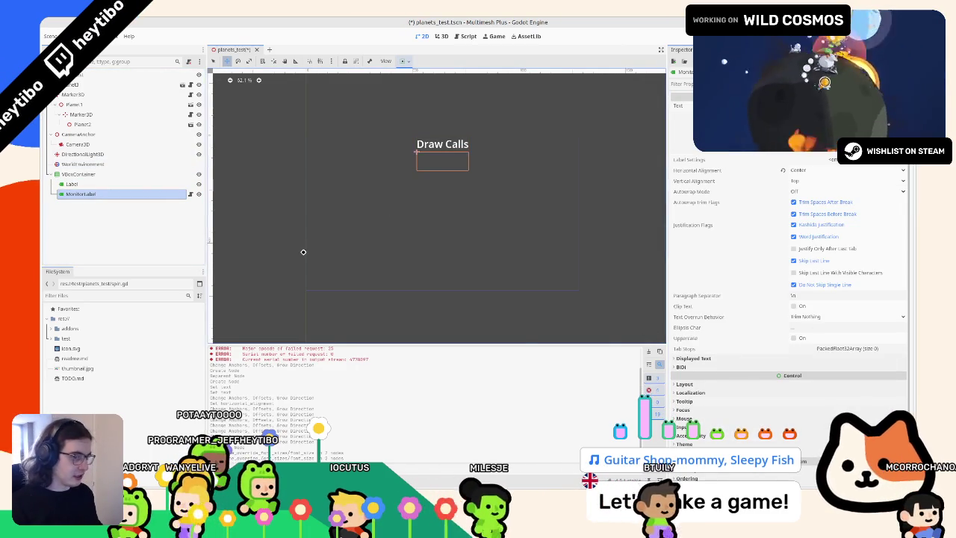
click(84, 184)
click(89, 173)
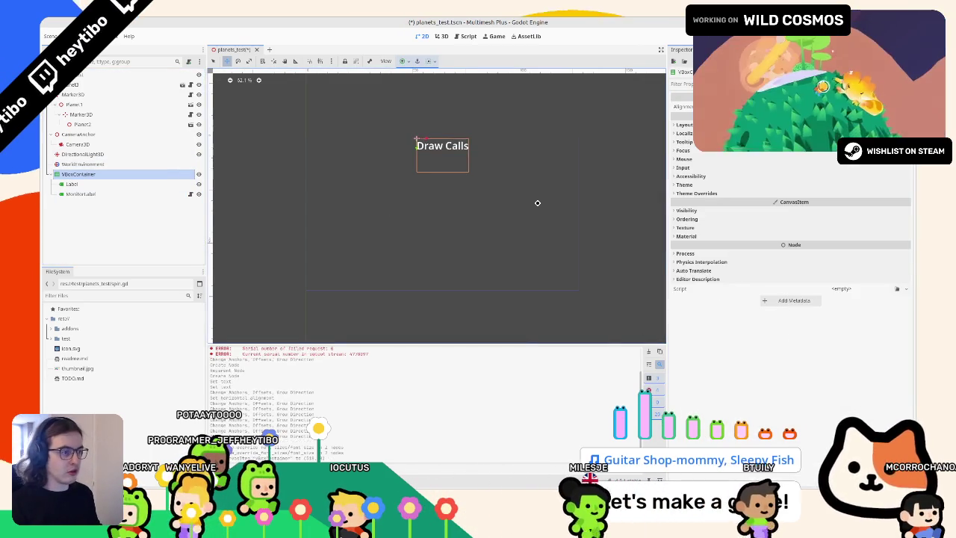
Step: Run the scene, move the game window left, and drag CameraAnchor's Rotation value while it plays
key(F6)
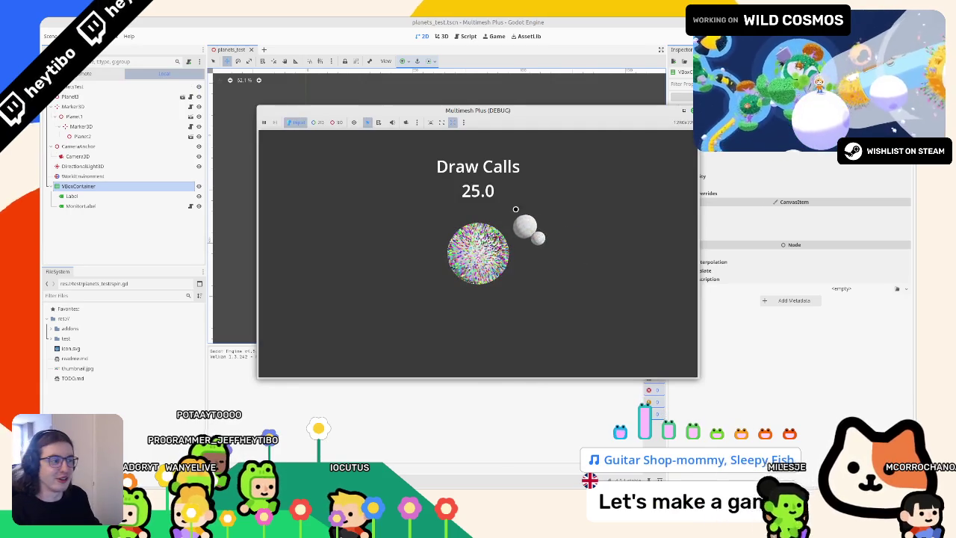
right_click(532, 104)
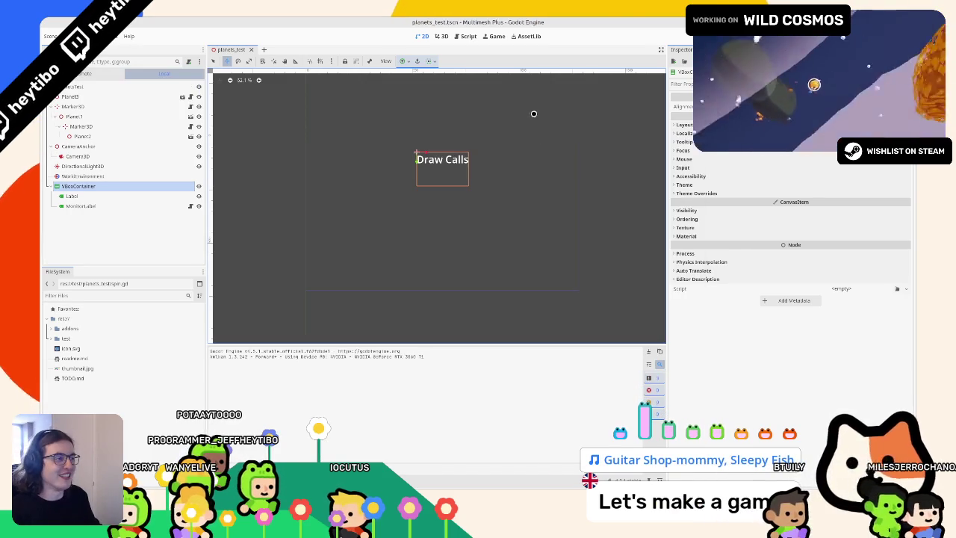
right_click(519, 110)
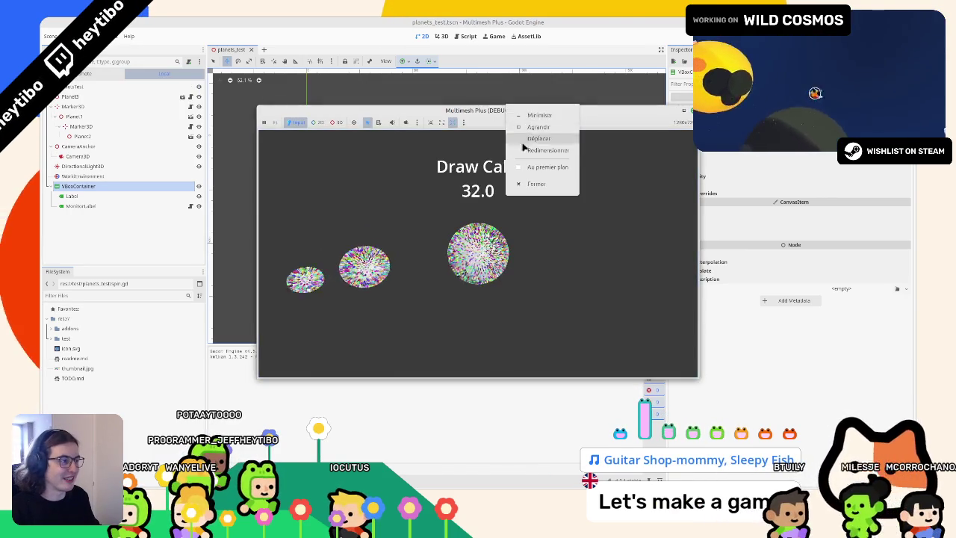
click(523, 145)
click(93, 156)
click(91, 149)
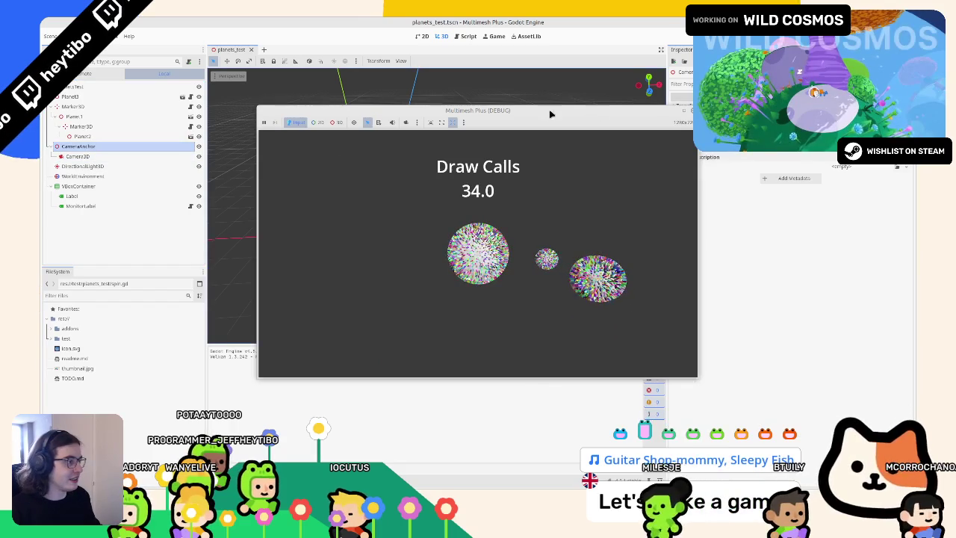
drag(478, 109, 389, 114)
click(685, 105)
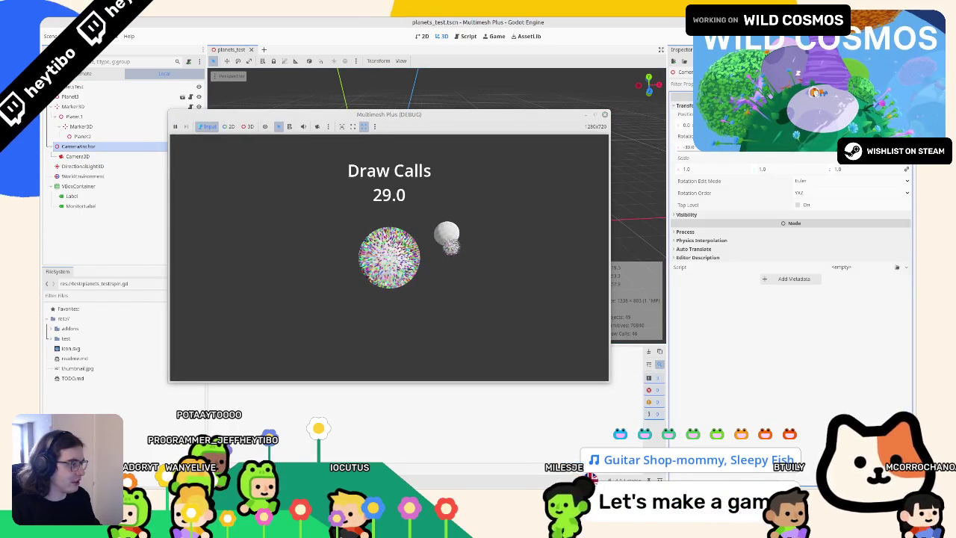
drag(687, 146, 672, 147)
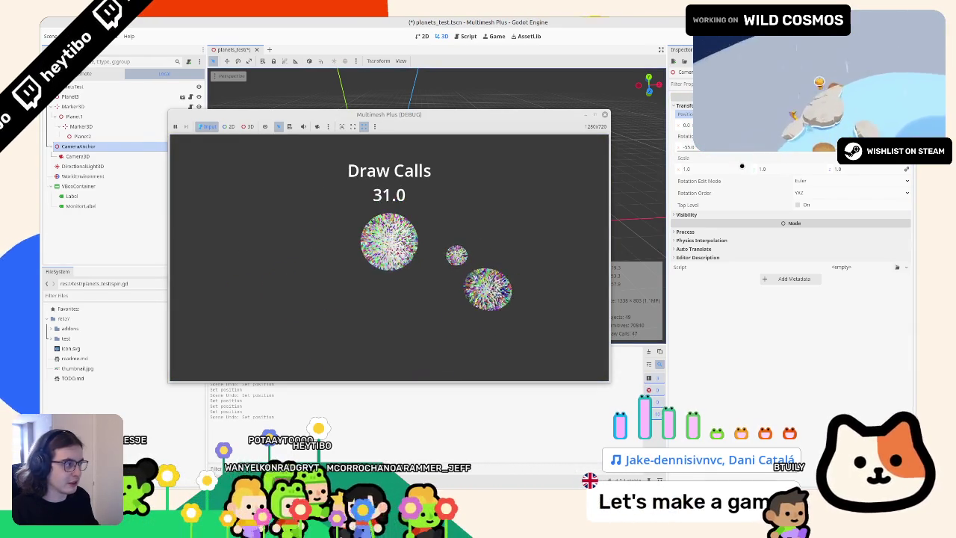
Step: Set the Camera3D's field of view to 50 degrees
click(77, 156)
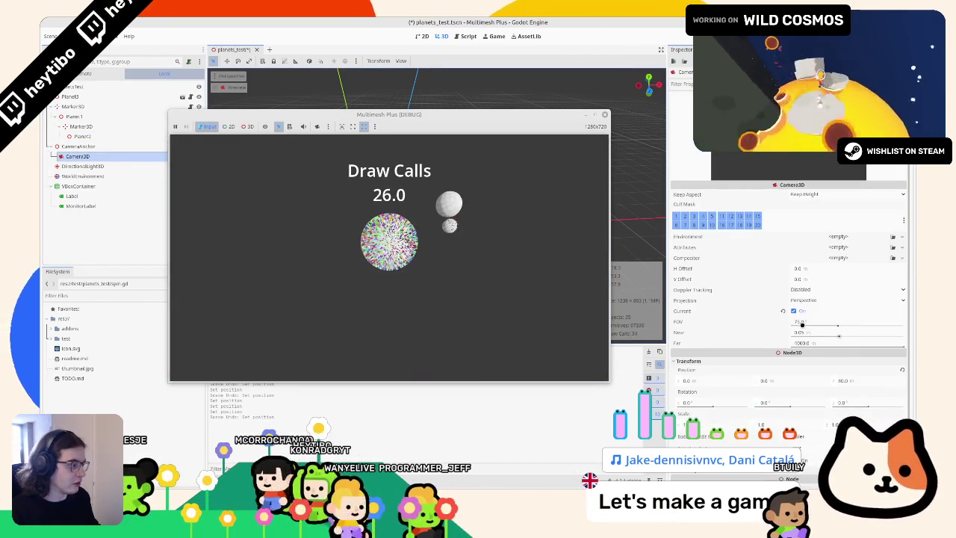
click(818, 324)
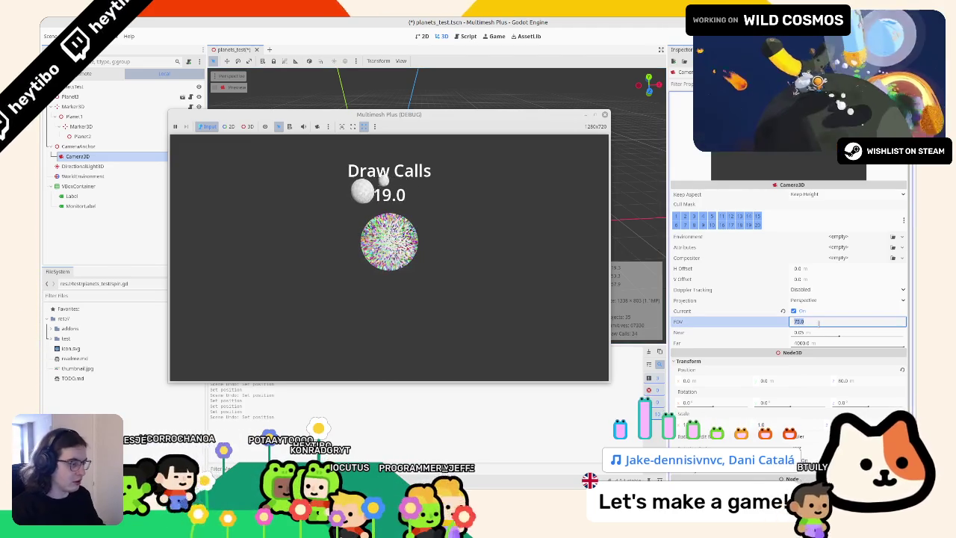
text(55)
double_click(812, 322)
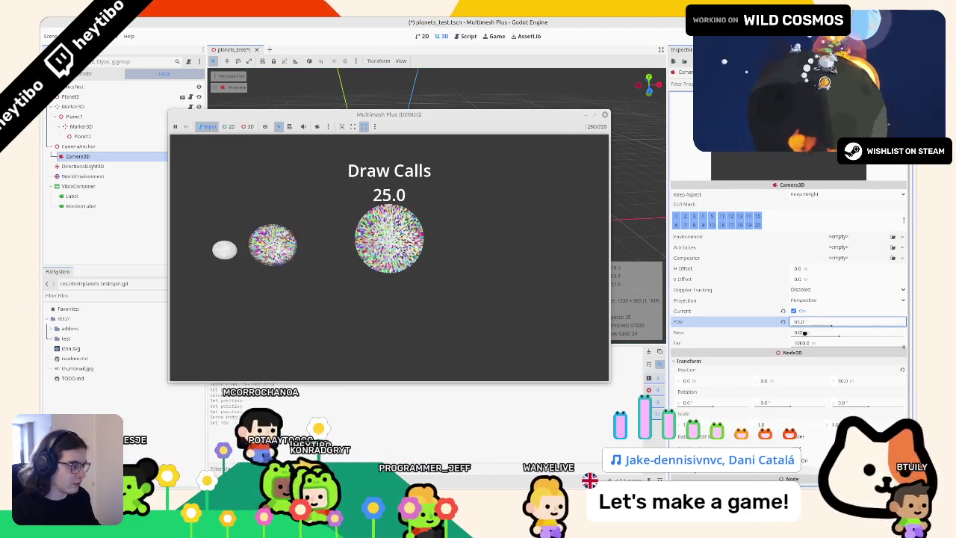
text(50)
key(Return)
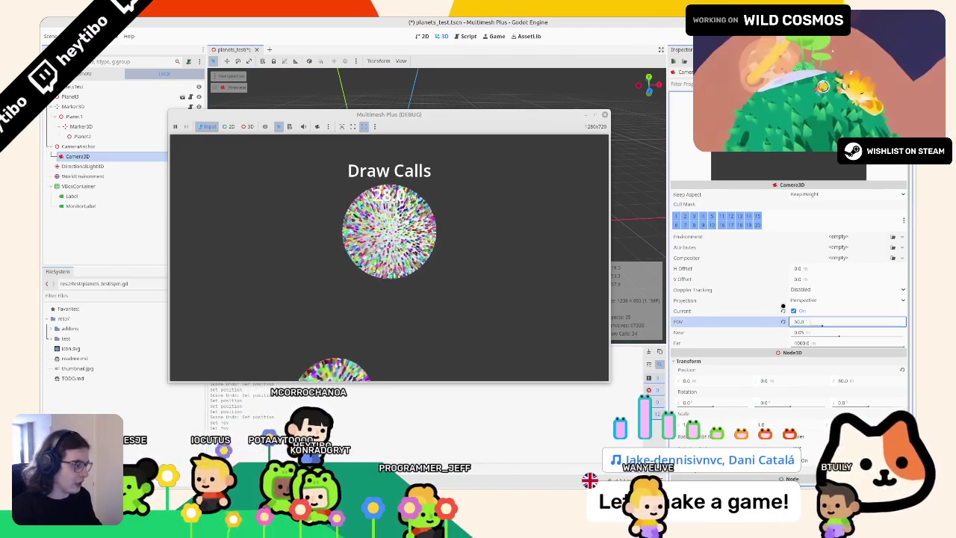
Step: Try pulling the camera back along Z, undo to keep Z at 80, and stop the game
mouse_move(844, 380)
mouse_down()
mouse_move(882, 380)
mouse_move(864, 380)
mouse_move(873, 381)
mouse_up()
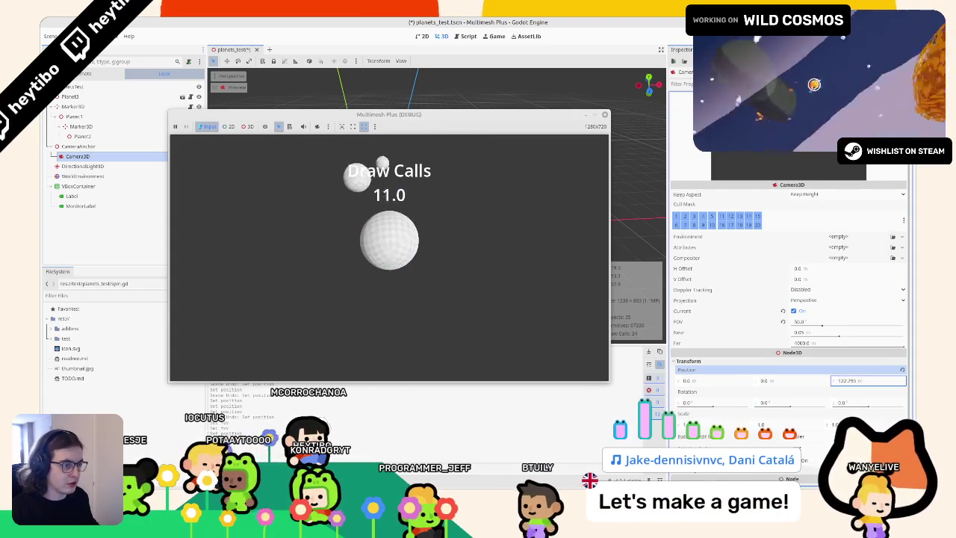
key(ctrl+z)
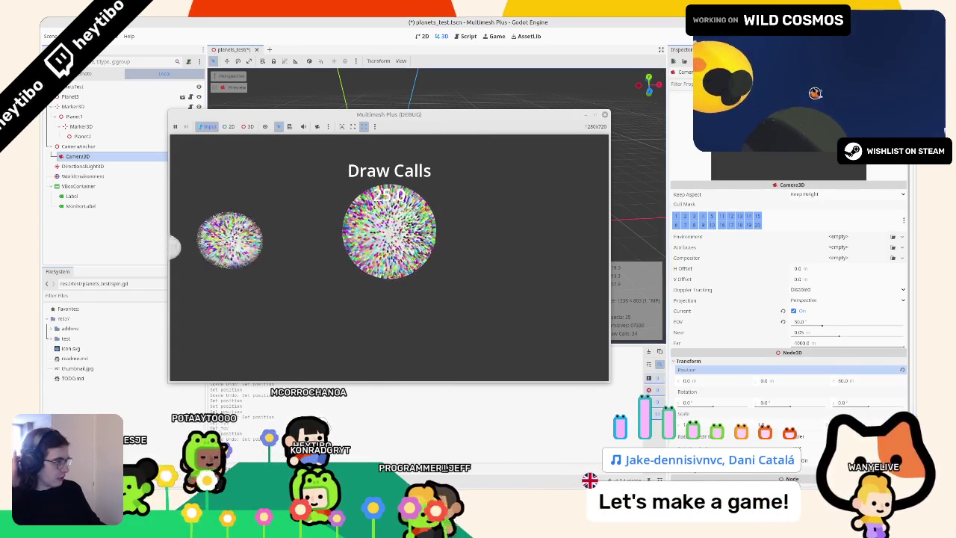
key(F8)
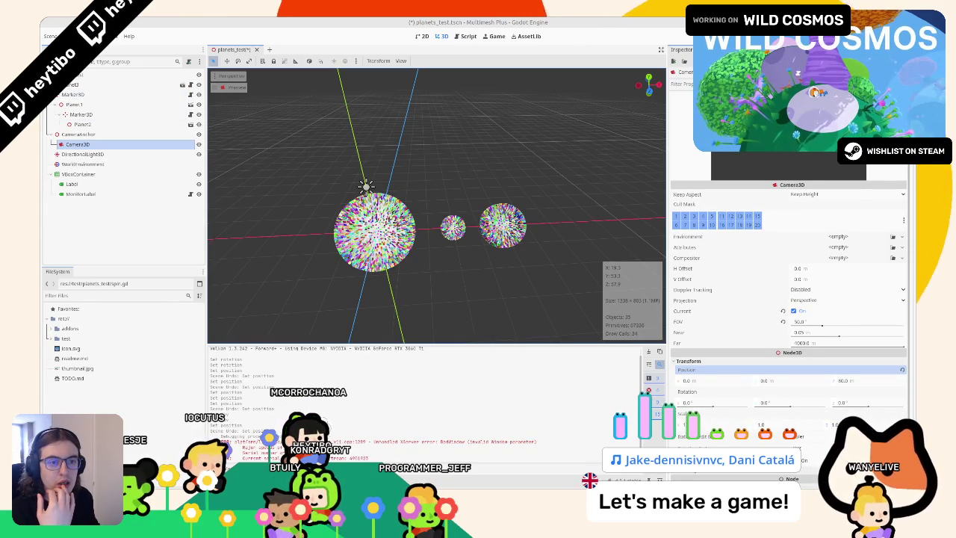
Step: Select the small planets and Planet3, save the scene, and stop the running game
click(503, 224)
click(375, 232)
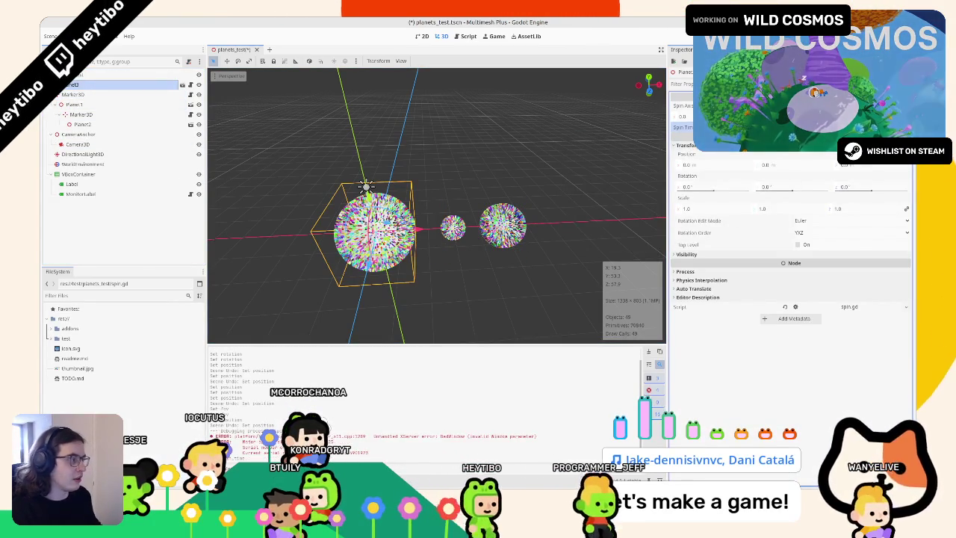
key(ctrl+s)
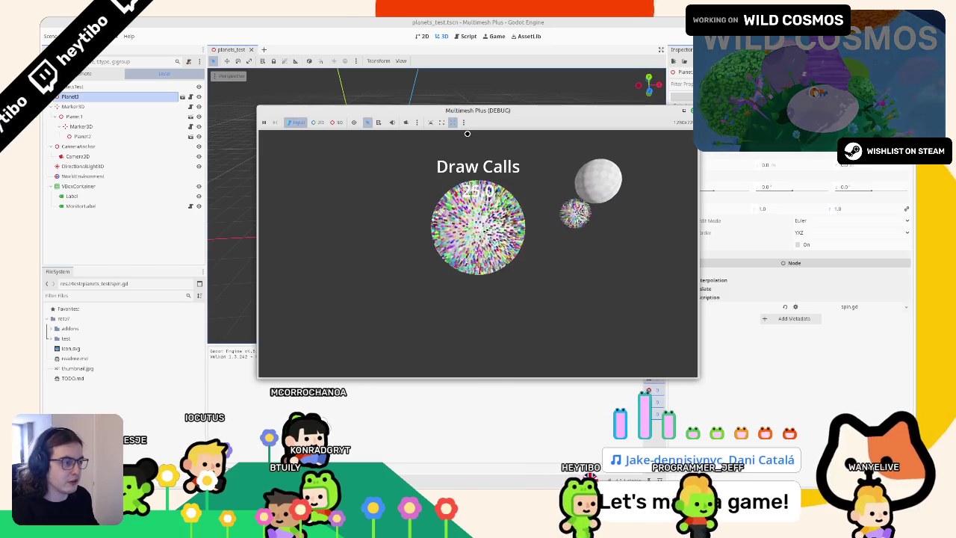
key(F8)
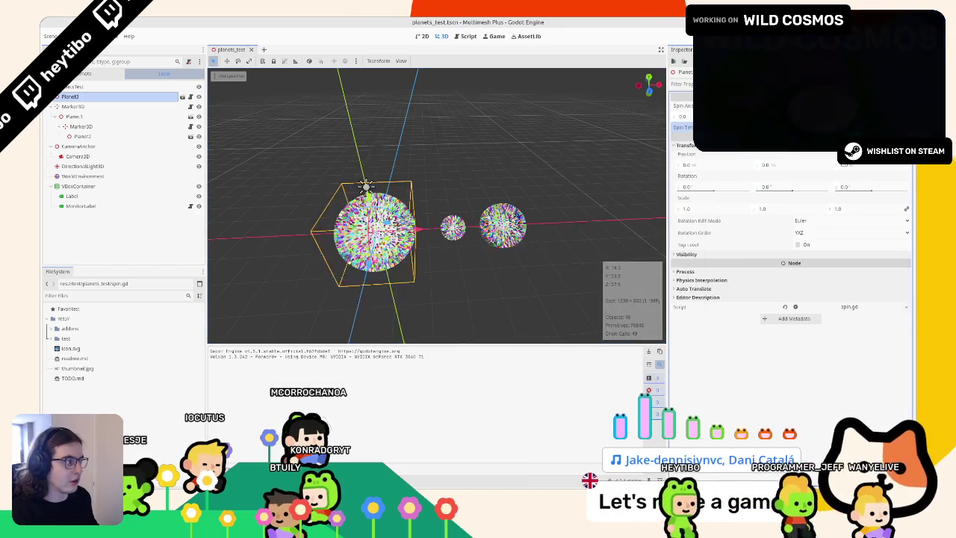
Step: Adjust the spin time on the first Marker3D and the Marker3D under Planet1
key(ctrl+z)
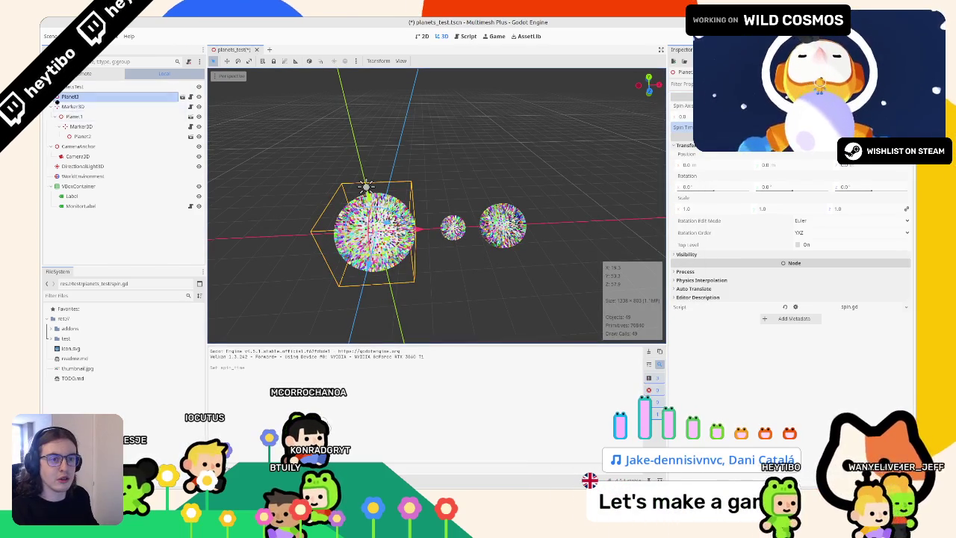
click(59, 106)
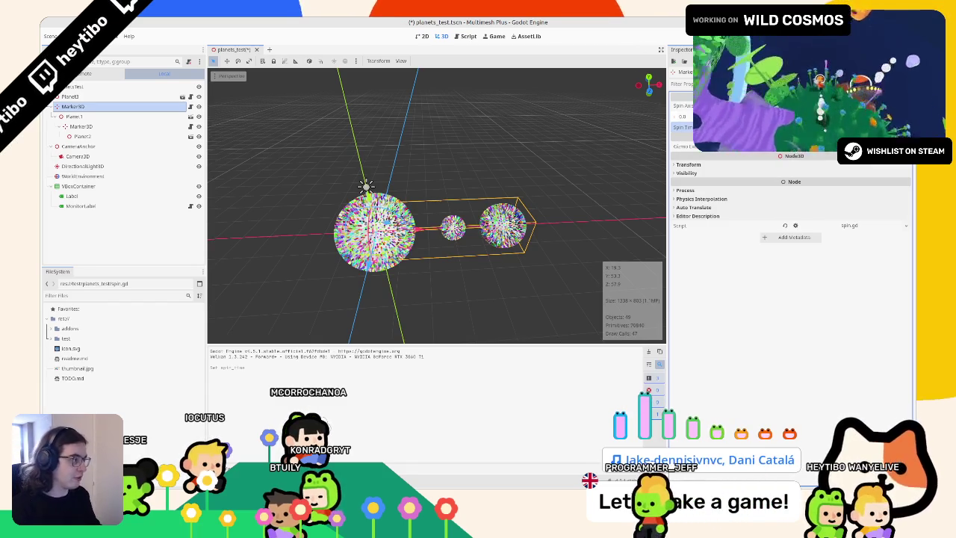
key(ctrl+z)
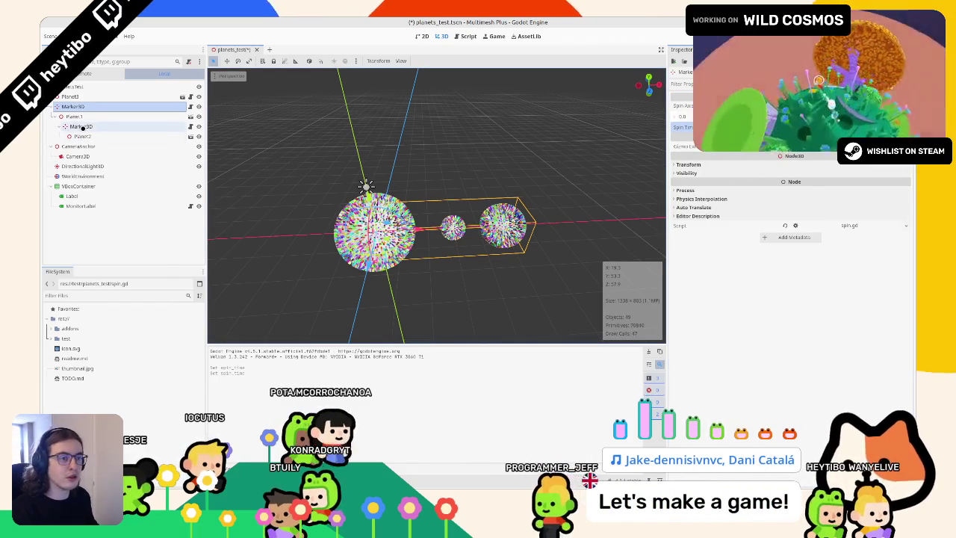
click(81, 127)
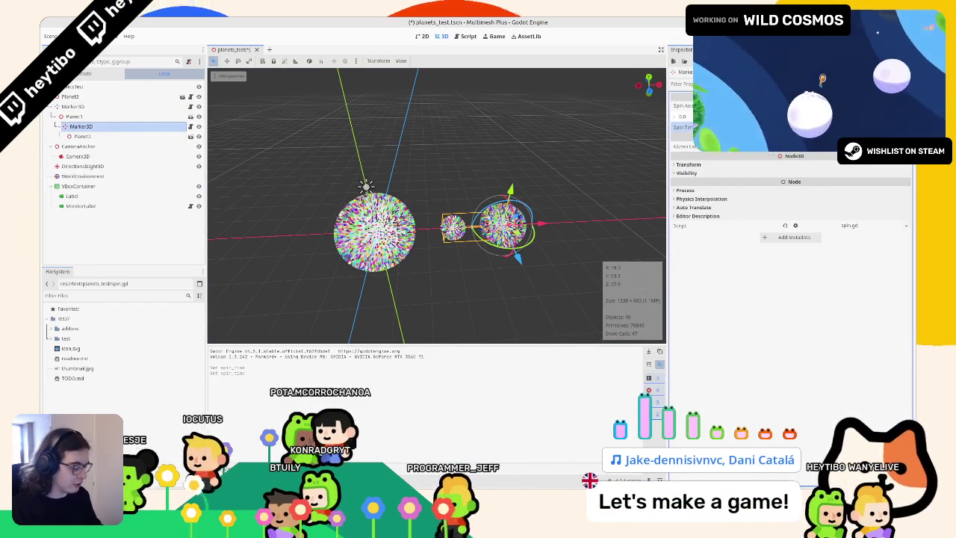
click(73, 107)
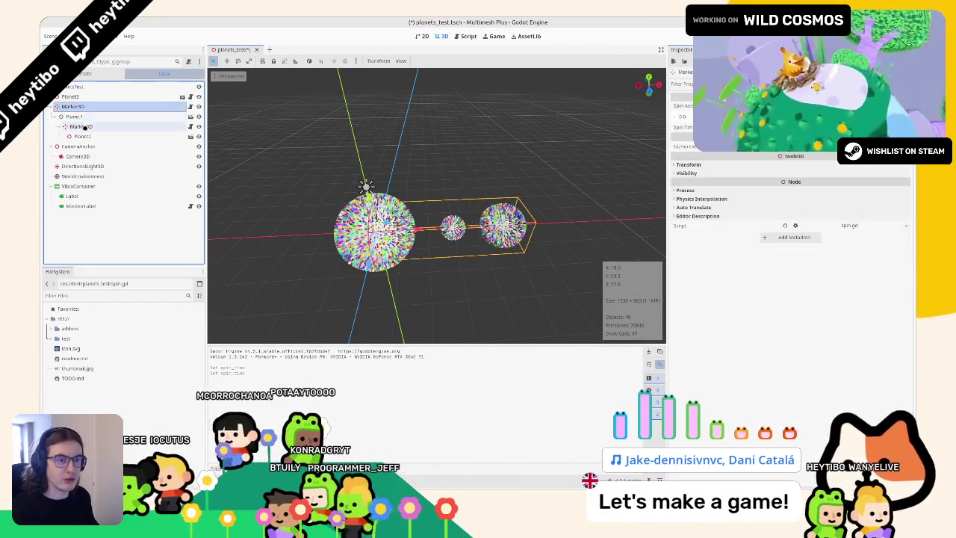
click(84, 126)
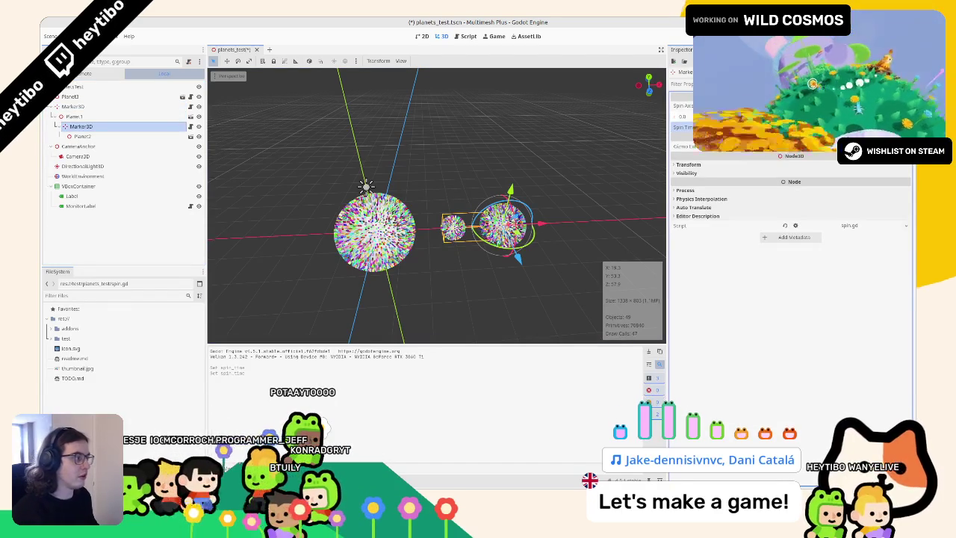
Step: Test-run the scene to watch the planets spin, stop it, and select the other Marker3D
key(F6)
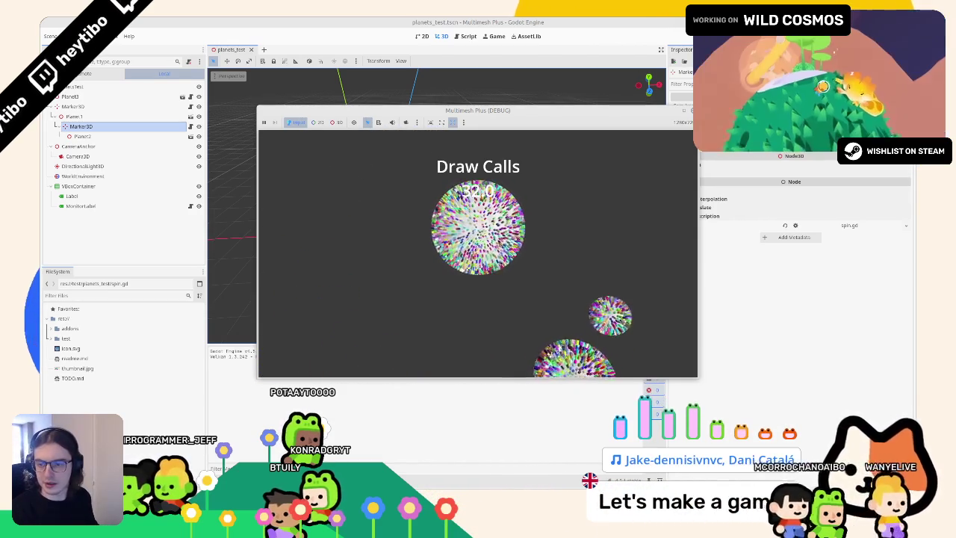
key(F8)
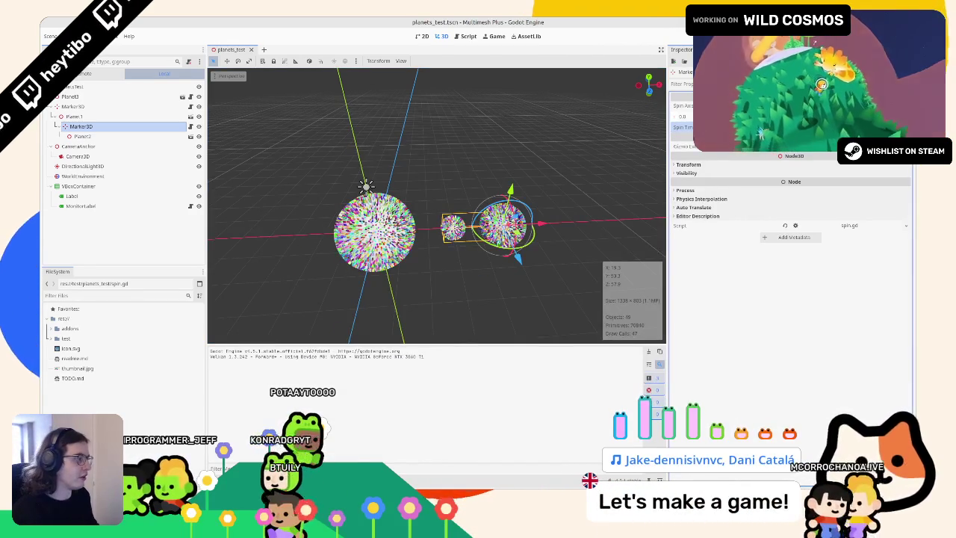
click(72, 106)
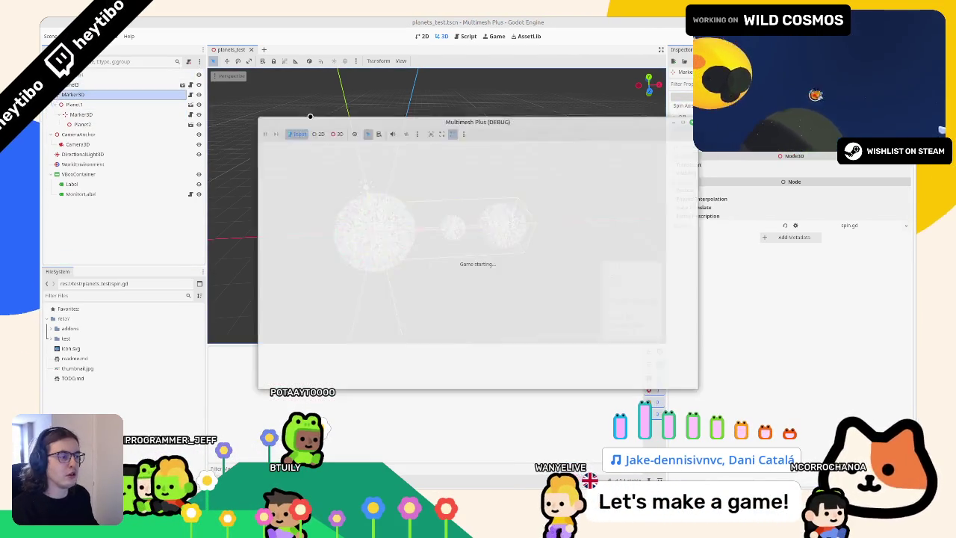
Step: Run and stop the scene, then select the spin.gd Marker3D in the 3D view and test again
key(F5)
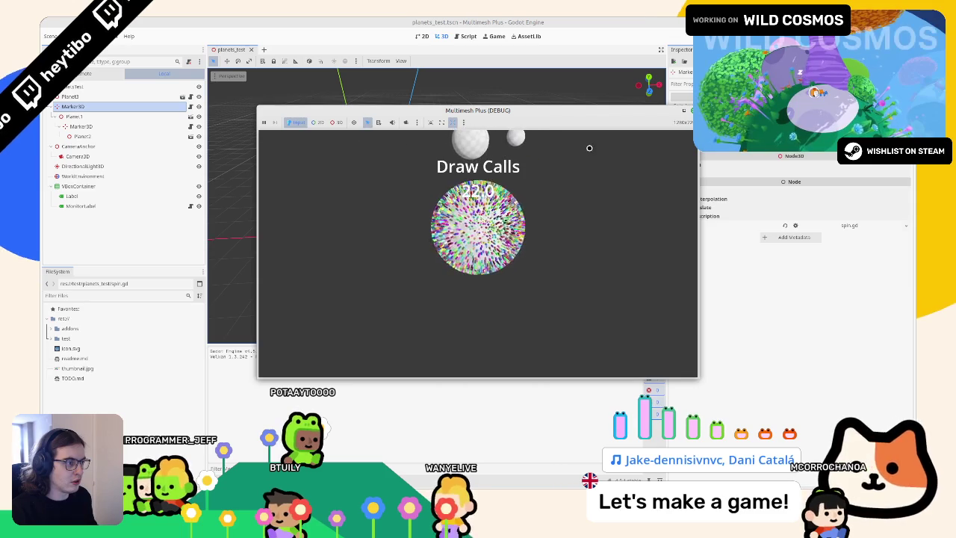
key(F8)
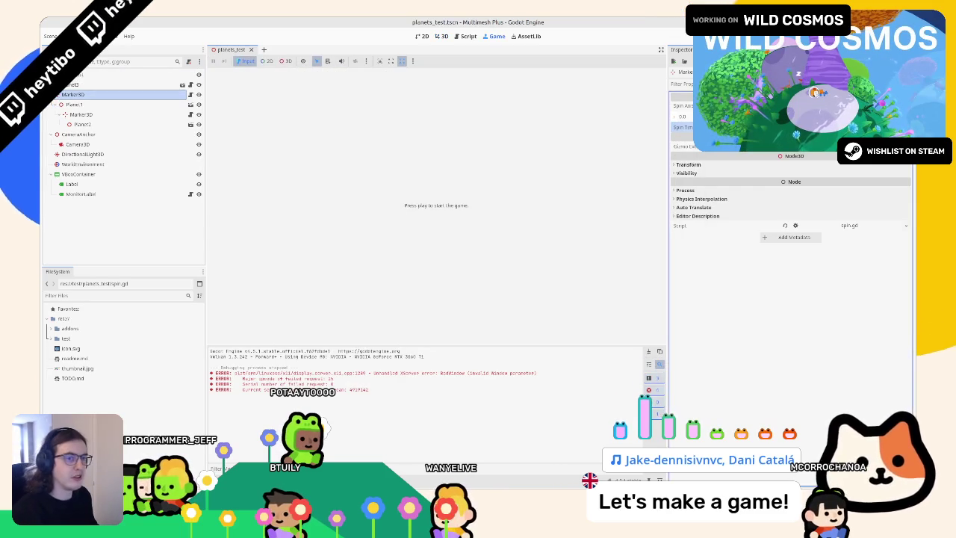
click(83, 105)
key(ctrl+F2)
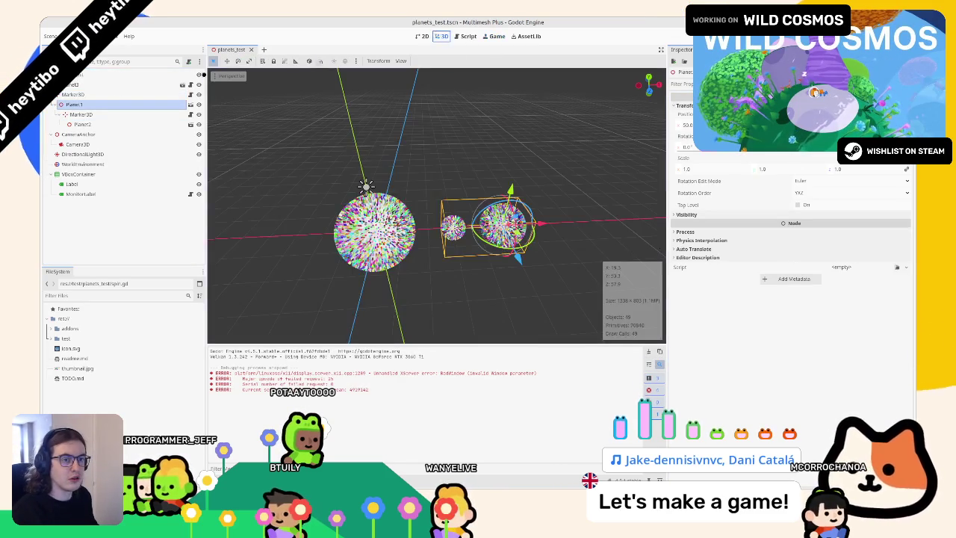
click(95, 116)
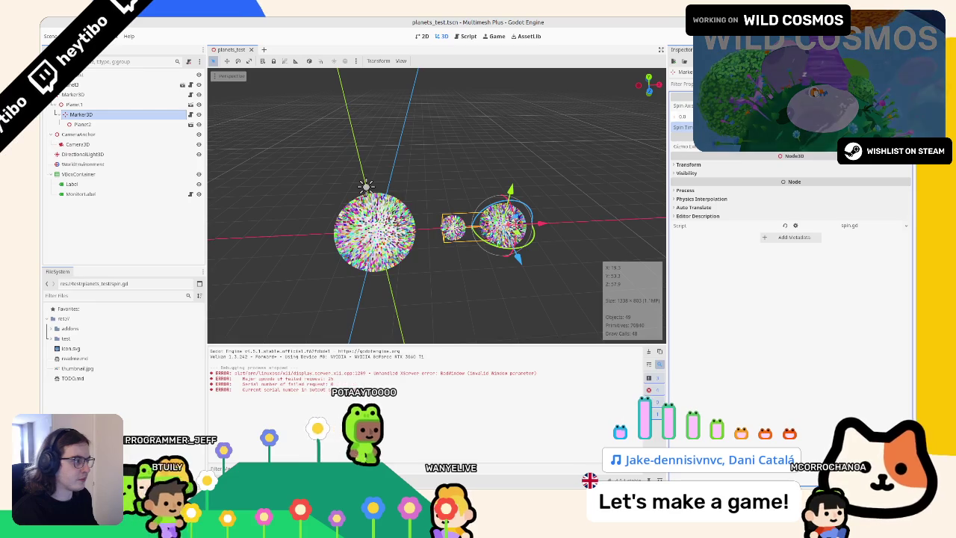
key(F6)
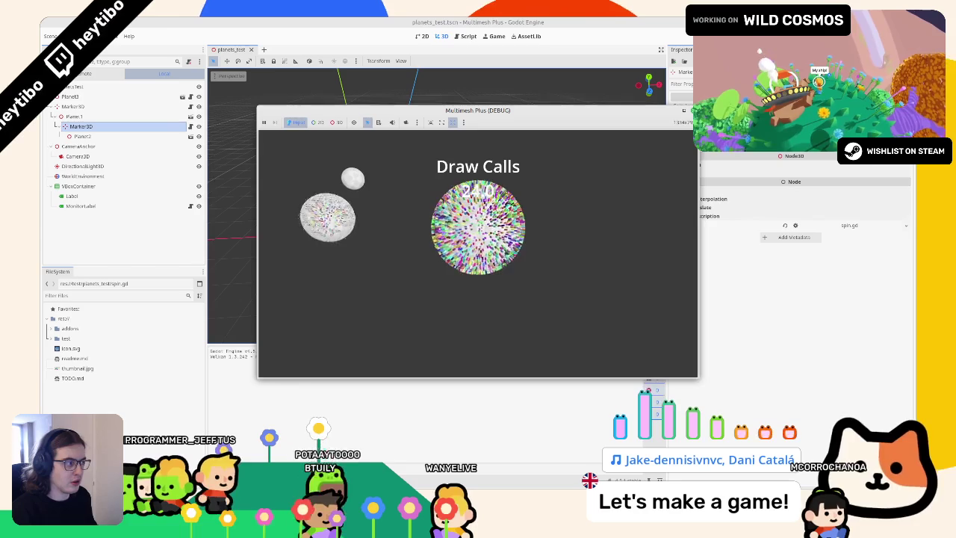
key(F8)
Step: Run and stop the planets scene several more times, finally closing the game window
key(F6)
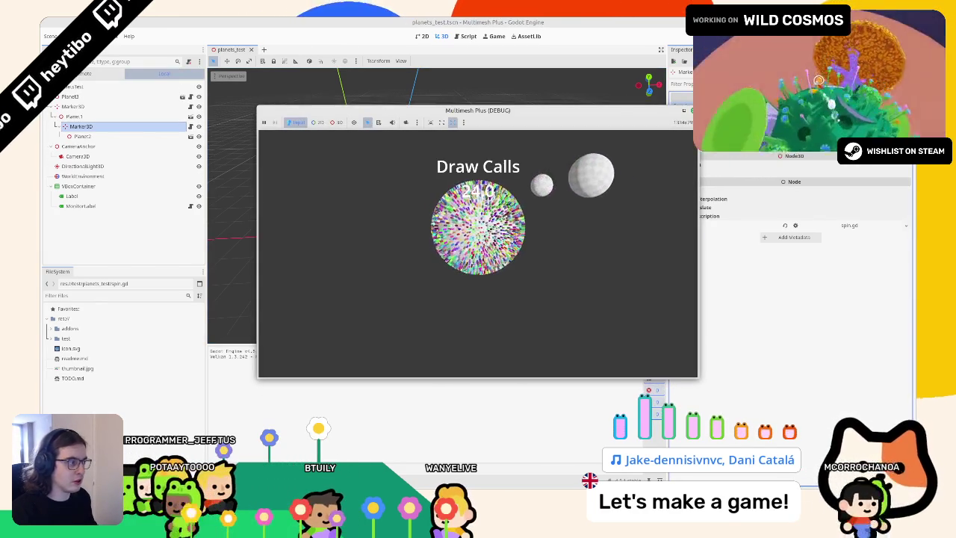
key(F8)
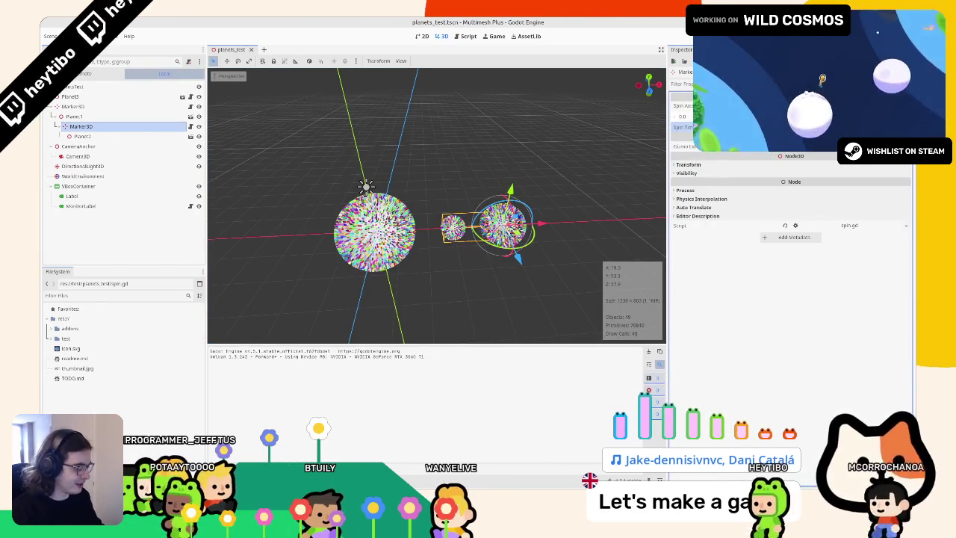
key(F6)
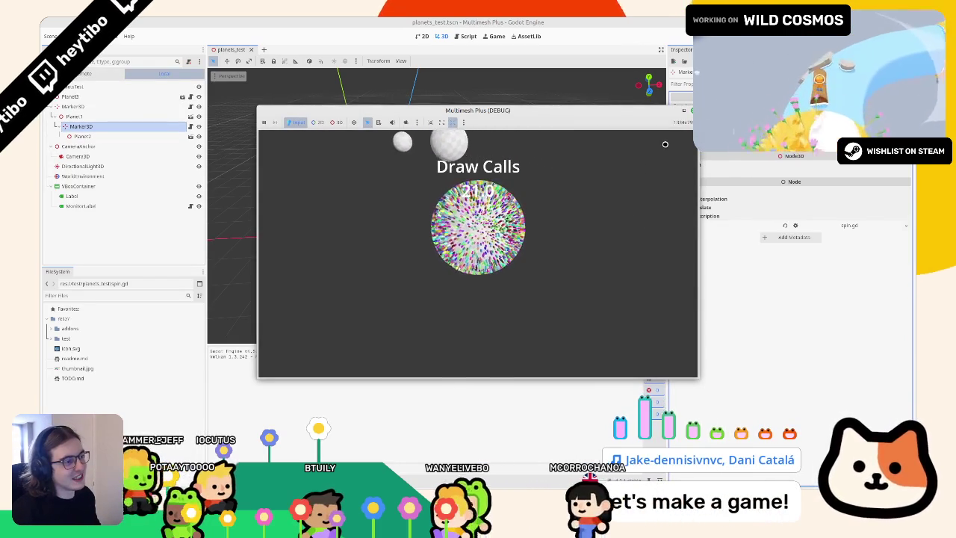
key(F8)
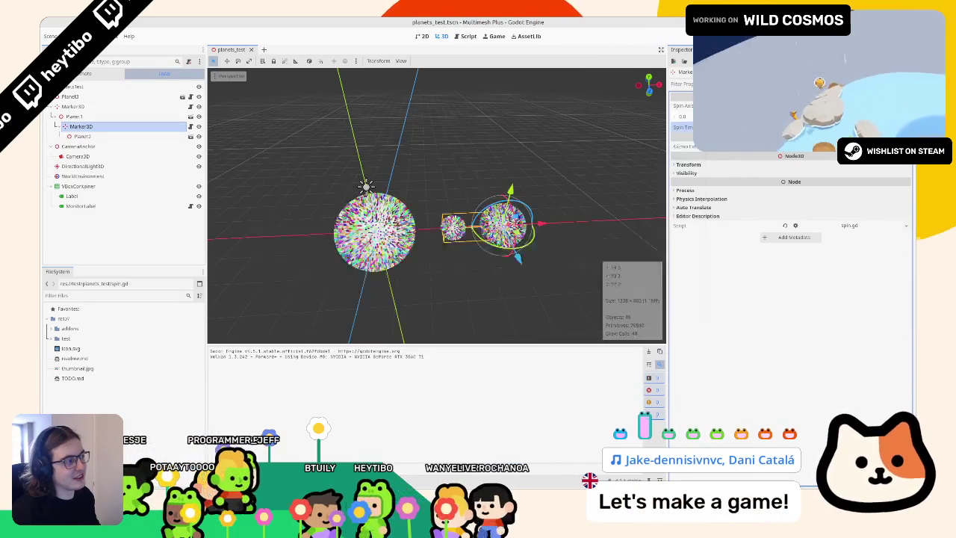
key(F5)
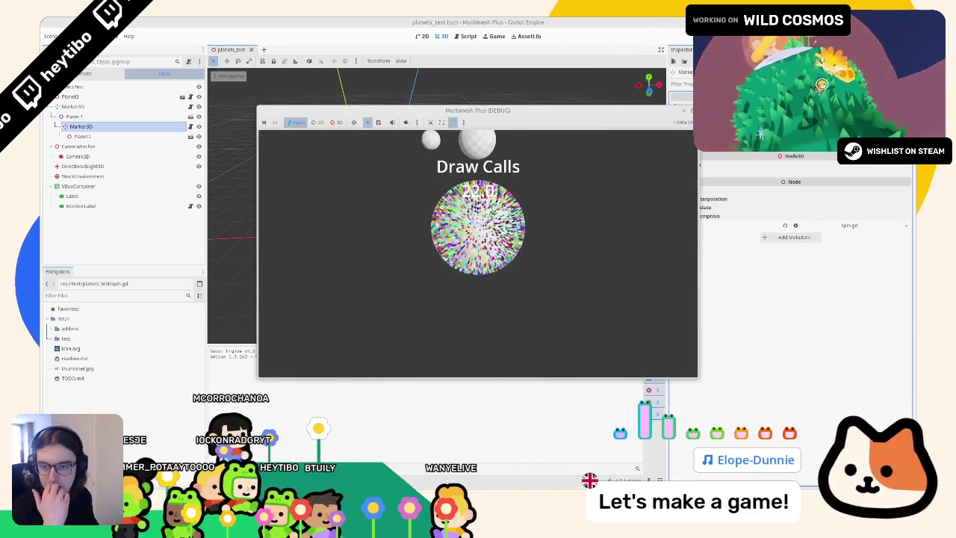
key(F8)
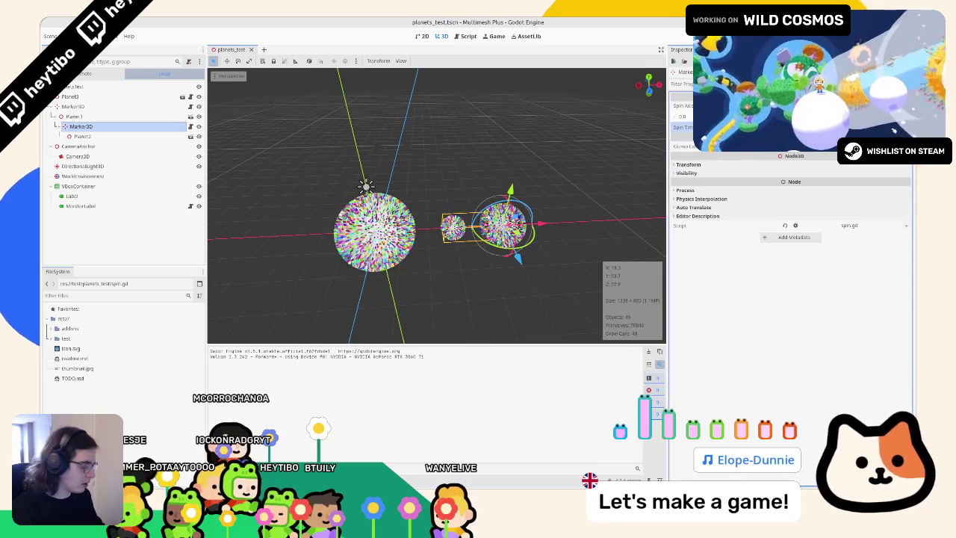
key(F6)
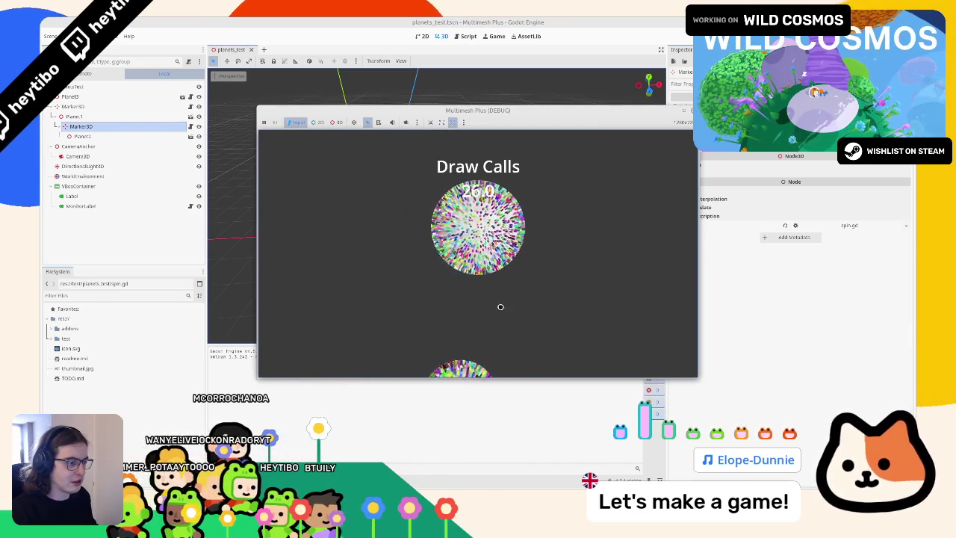
right_click(419, 112)
click(459, 169)
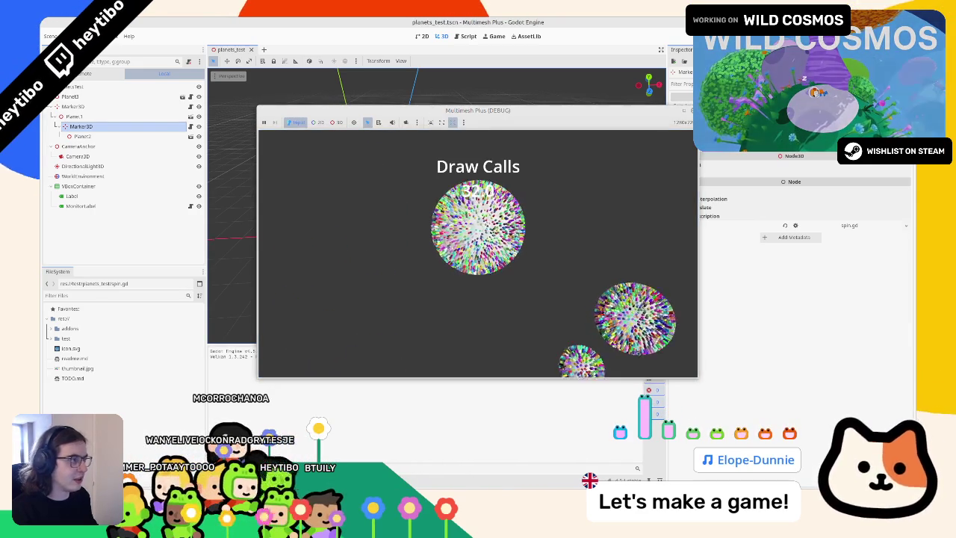
key(F8)
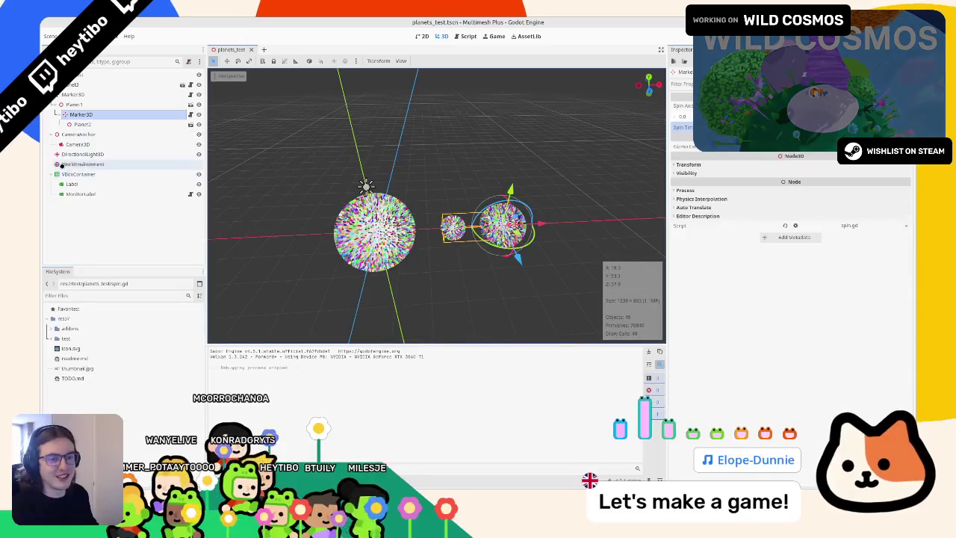
click(78, 173)
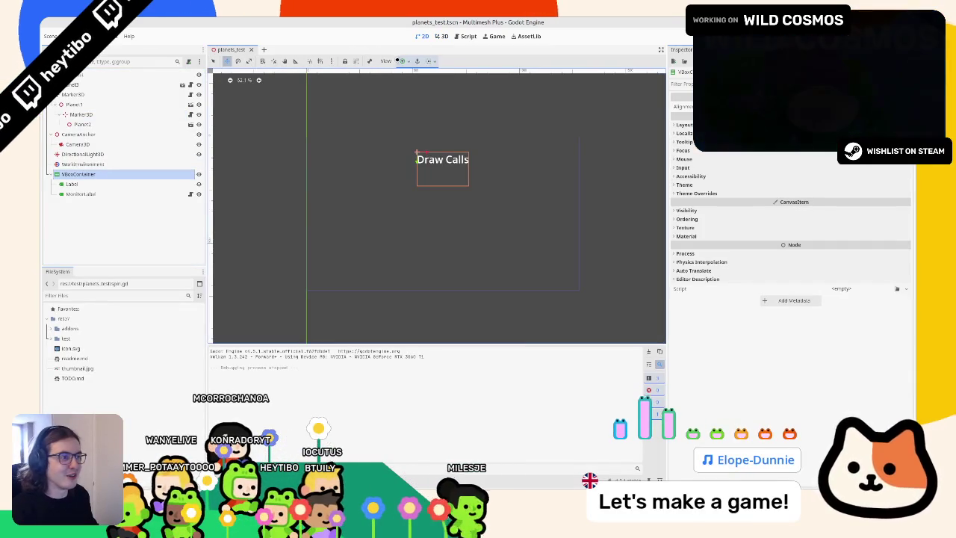
click(396, 60)
click(433, 99)
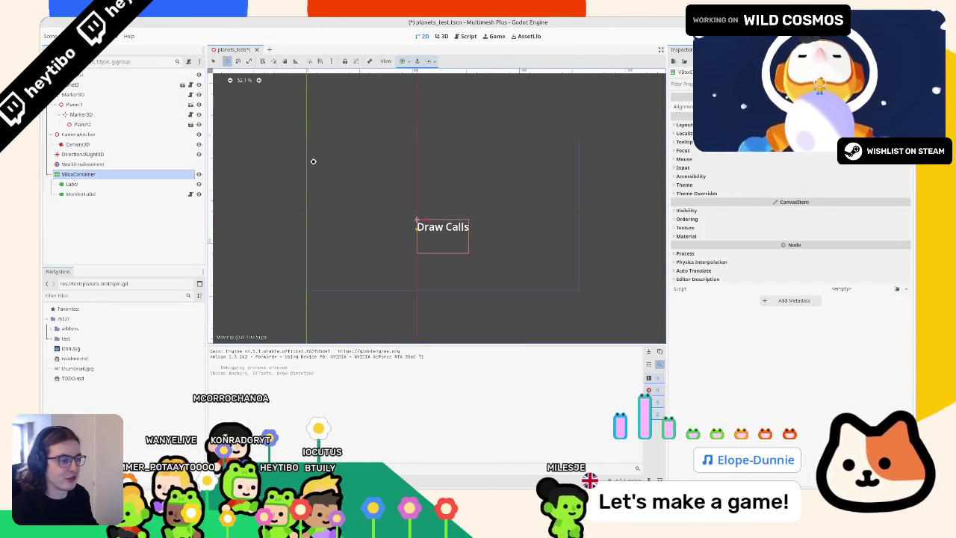
key(F5)
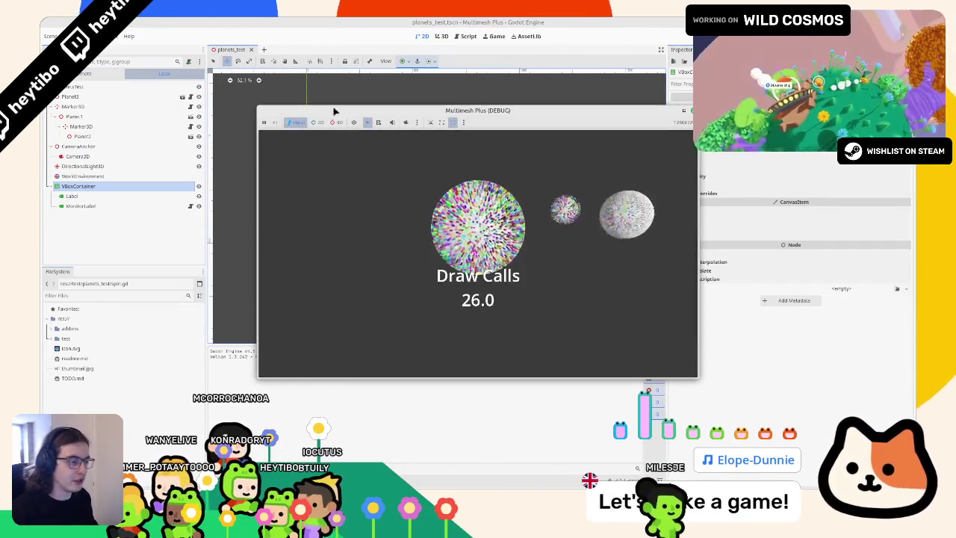
key(F5)
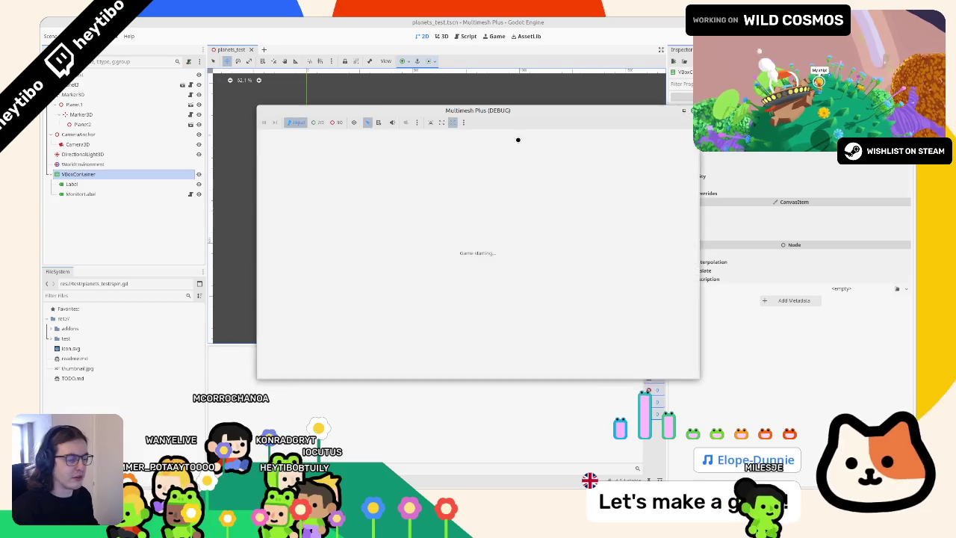
click(531, 21)
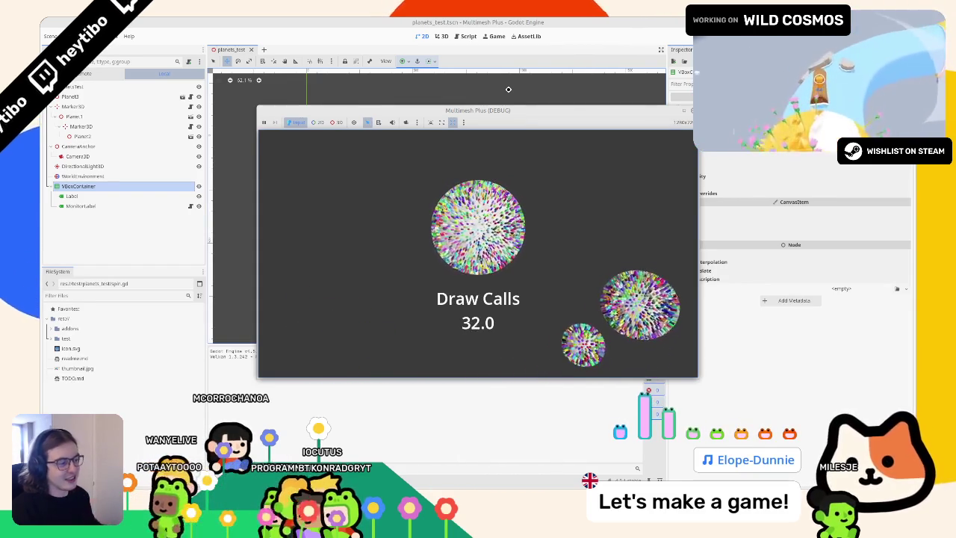
key(F8)
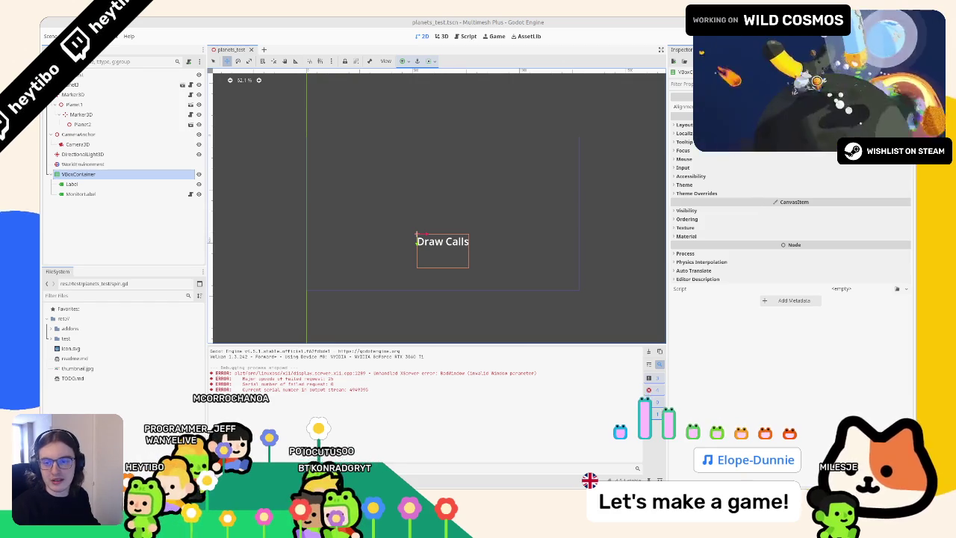
key(F6)
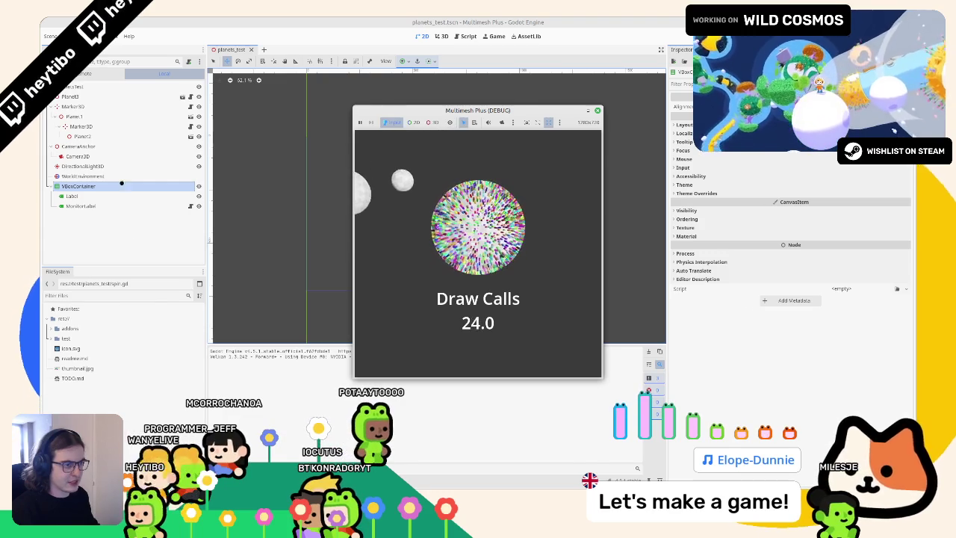
key(F8)
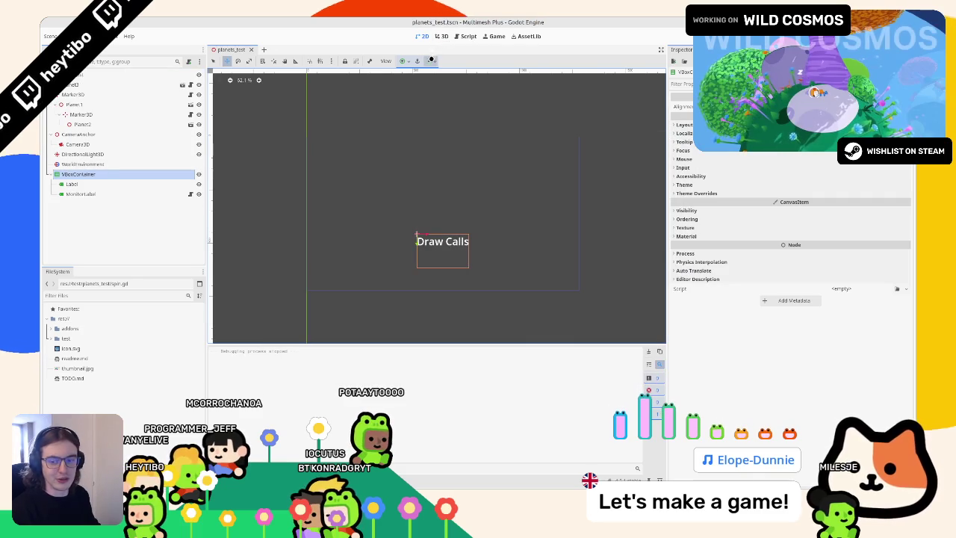
key(F5)
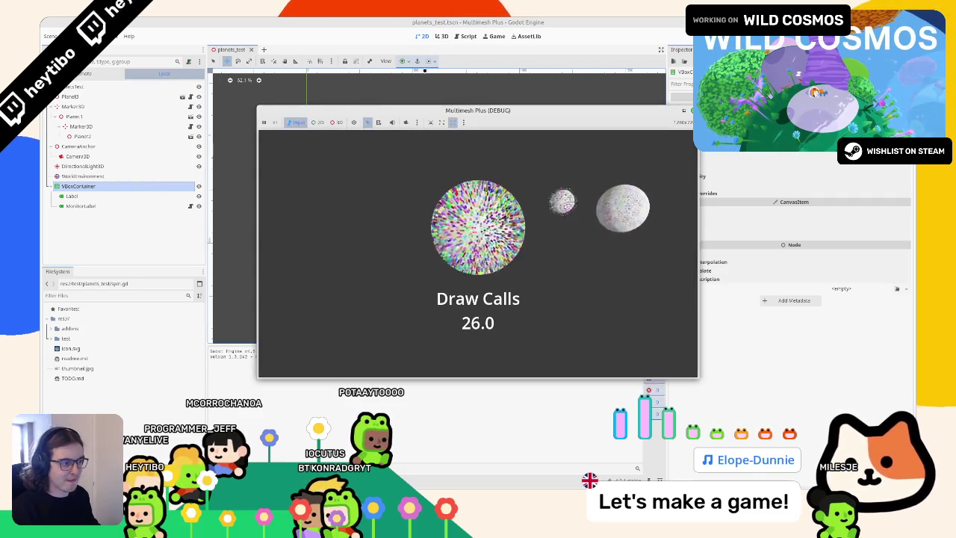
key(F8)
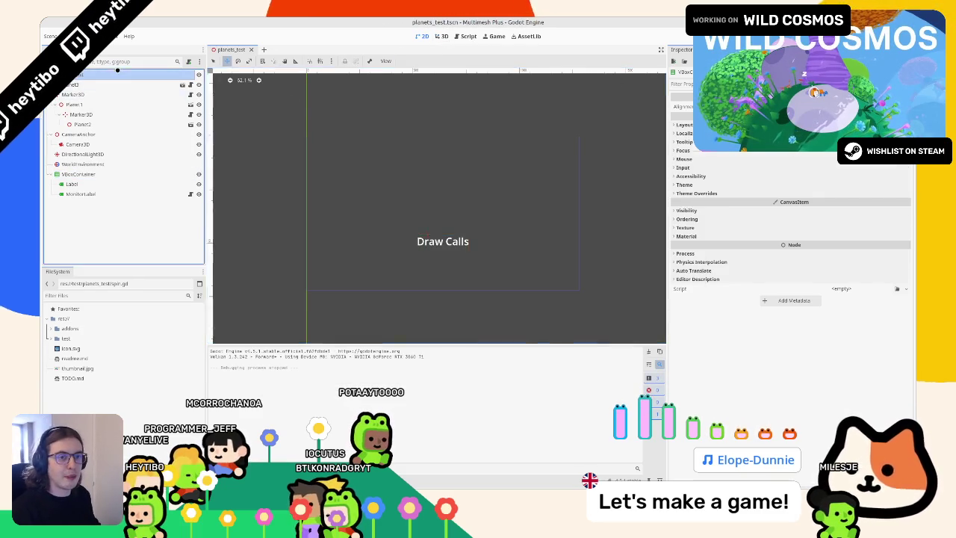
key(ctrl+F2)
Step: Attach a new script to the root node with an onready reference to a uniquely named Camera3D
click(187, 61)
key(Return)
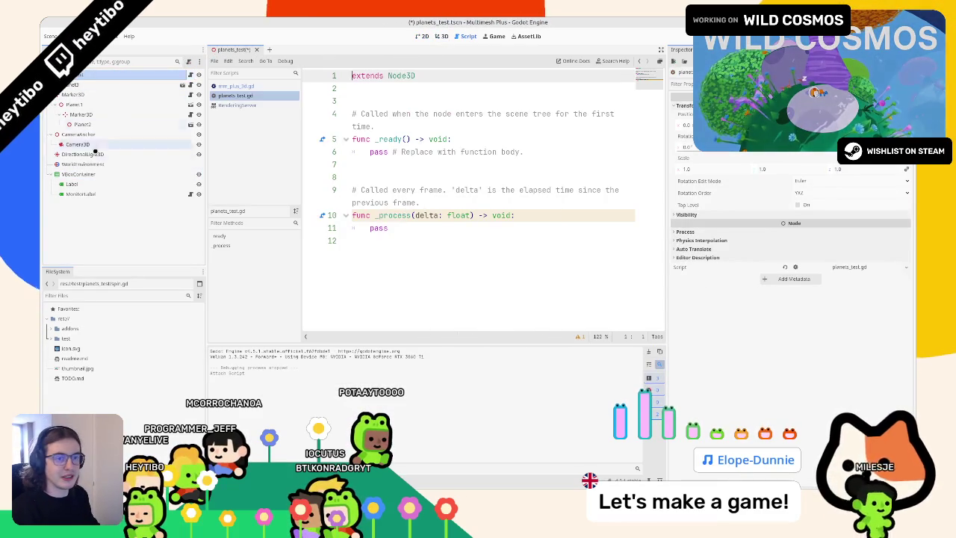
right_click(87, 144)
click(122, 328)
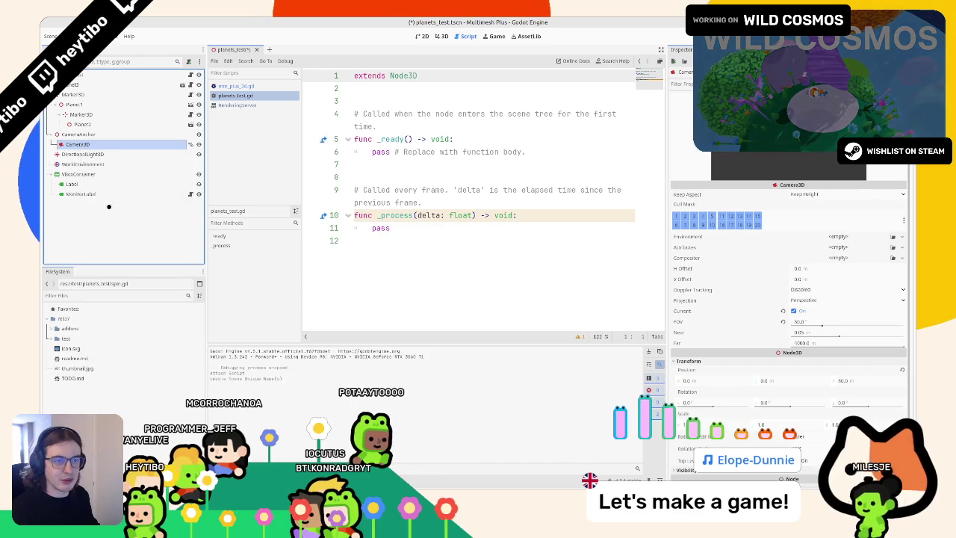
mouse_move(123, 144)
mouse_down()
mouse_move(351, 96)
mouse_move(373, 100)
mouse_move(395, 254)
mouse_up()
Step: Replace the template code with a _ready that tweens camera_3d position:z to 160 over 5.0 seconds
double_click(403, 127)
key(BackSpace)
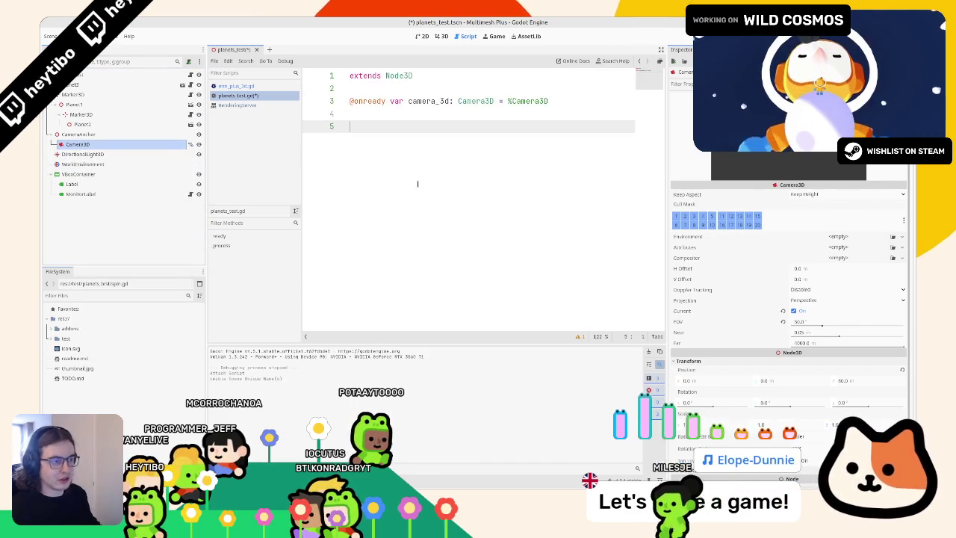
text(func _r)
key(Return)
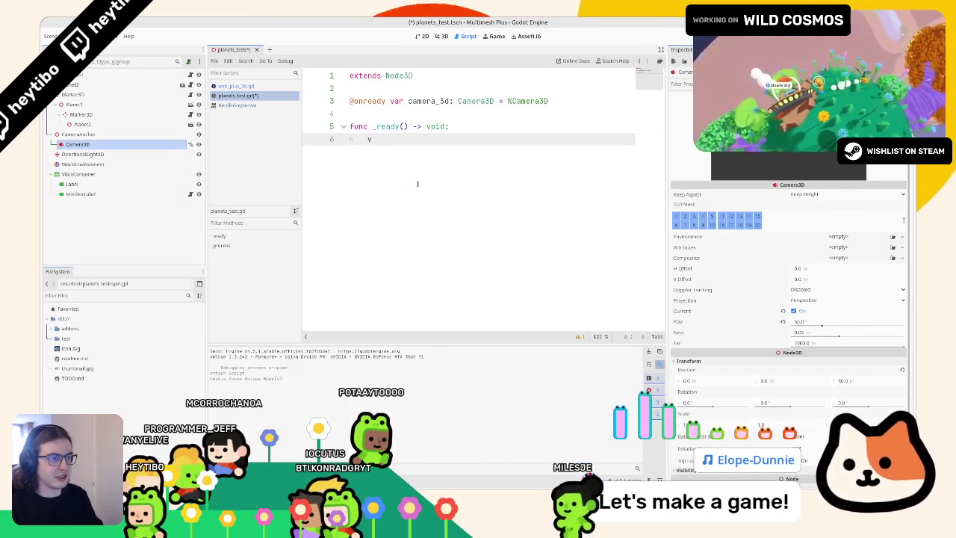
key(Return)
text(var t : Tween = )
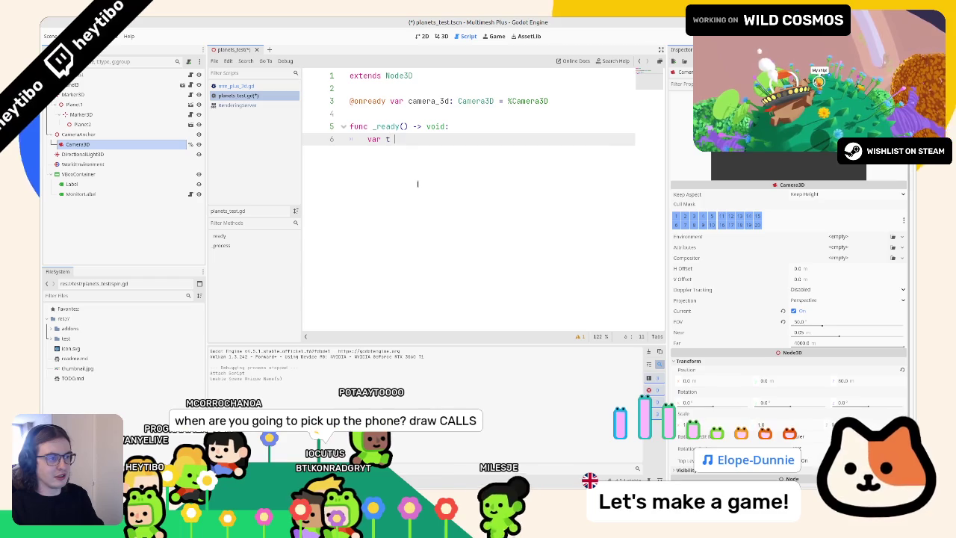
text(cr)
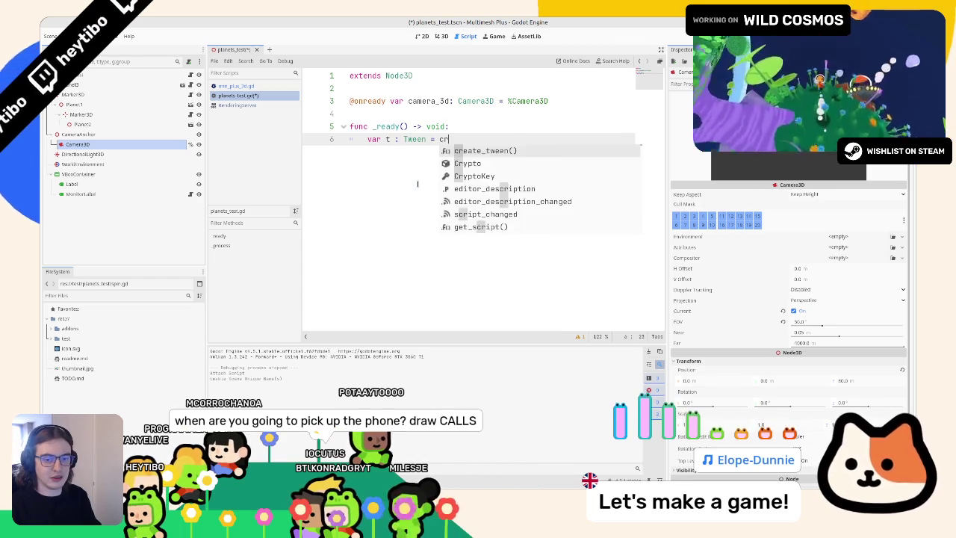
key(Return)
key(Return)
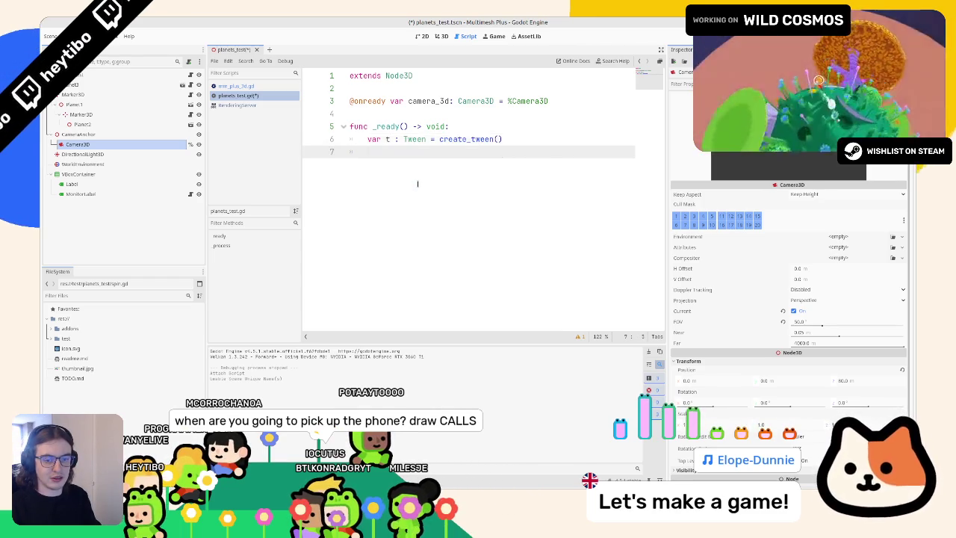
text(t.tween_)
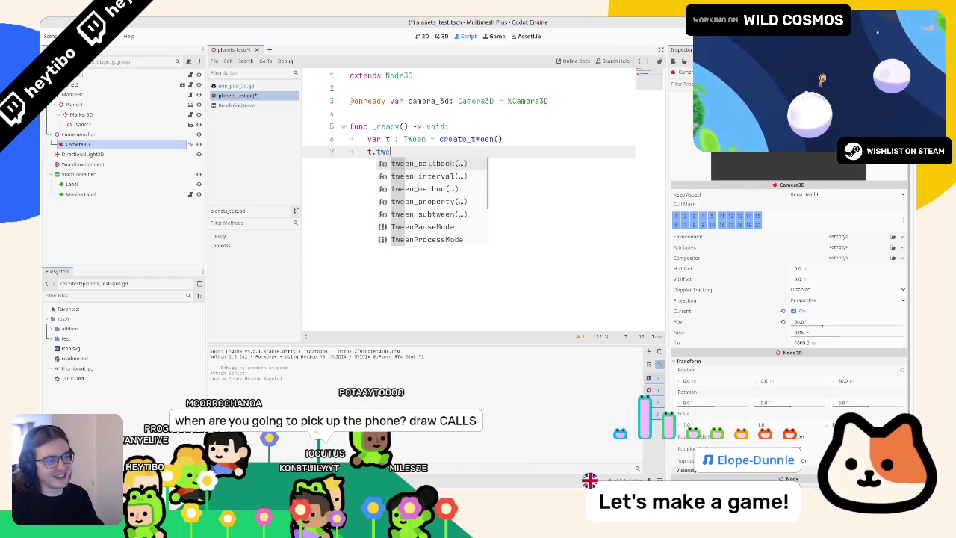
text(p)
key(Return)
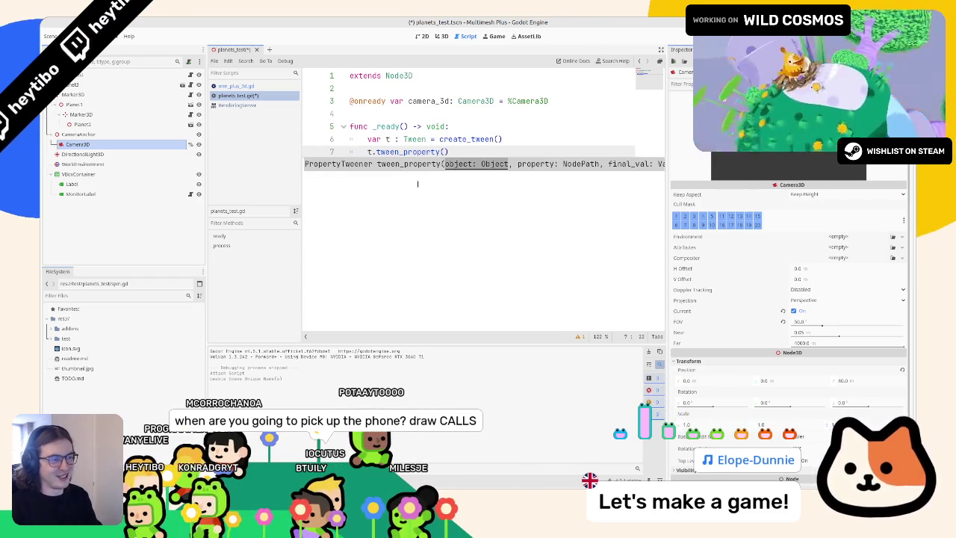
text(camera_3d)
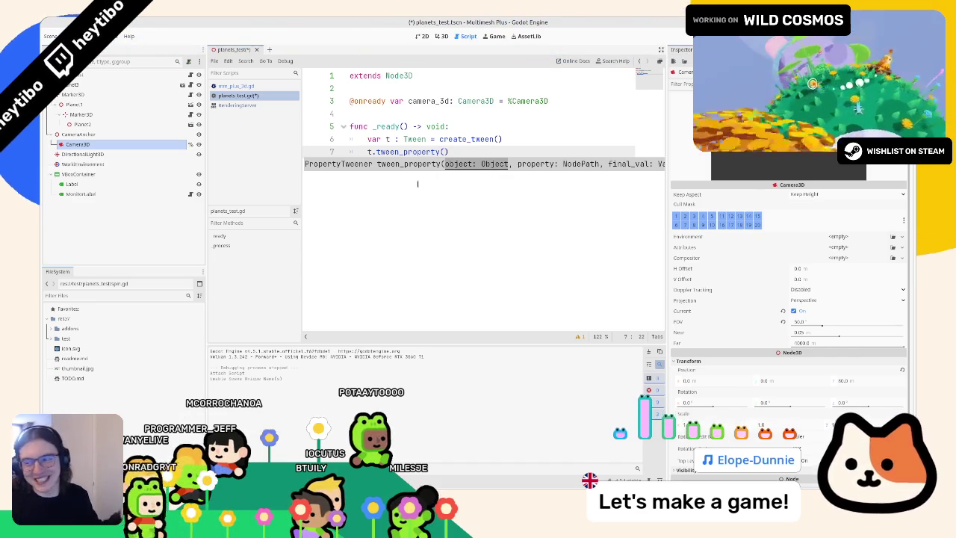
text(camera_3d)
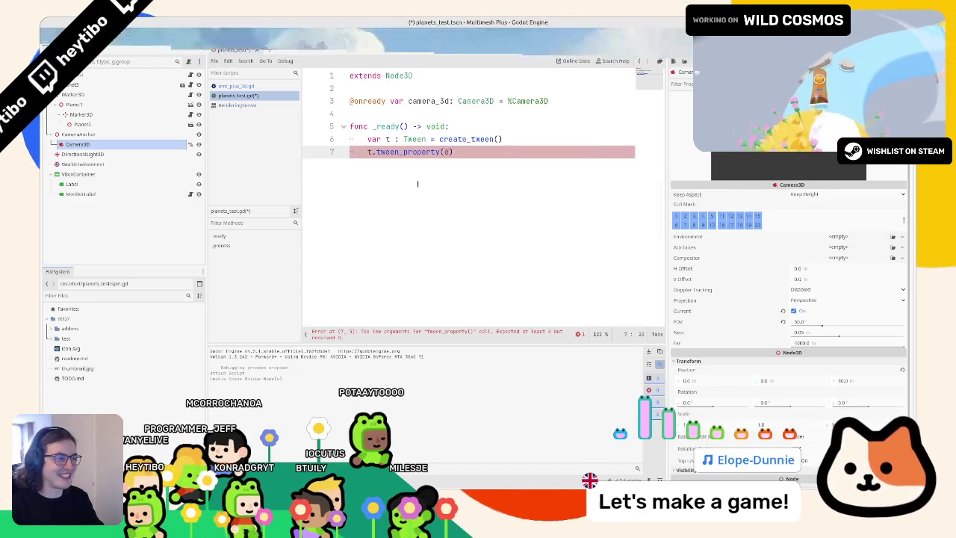
text(position":z)
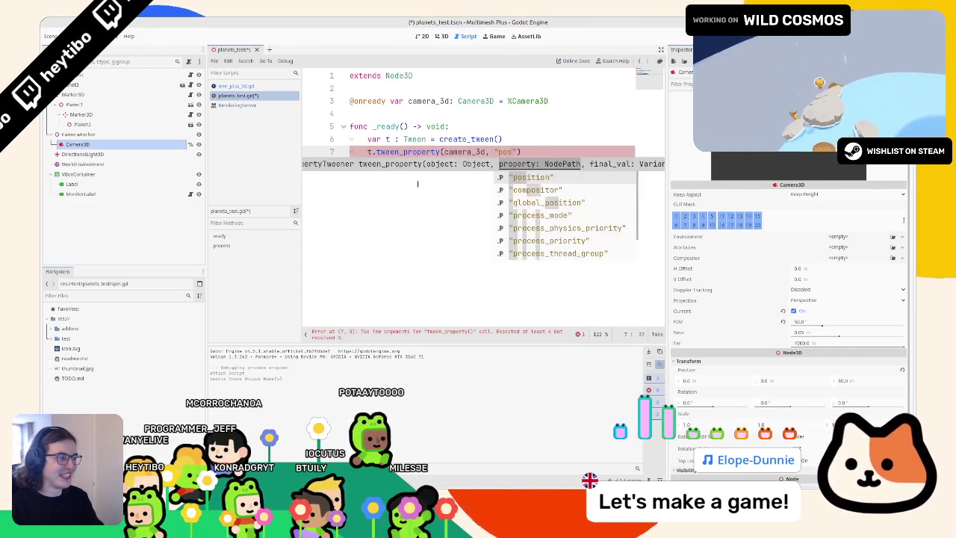
key(Return)
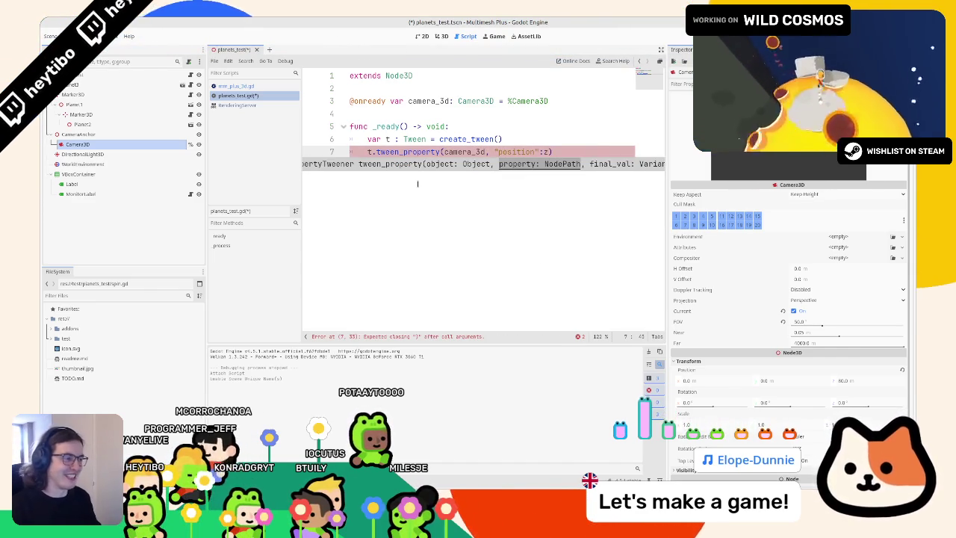
key(Escape)
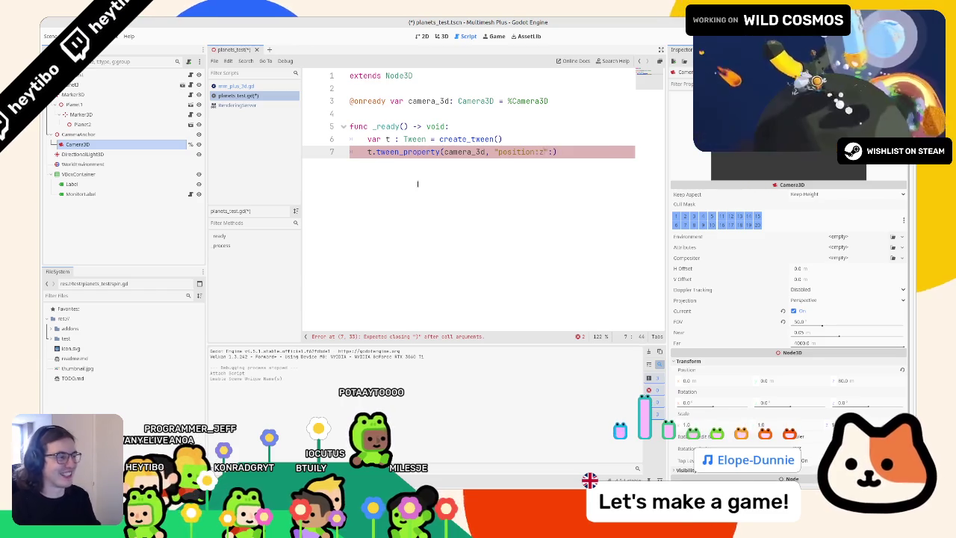
text(,)
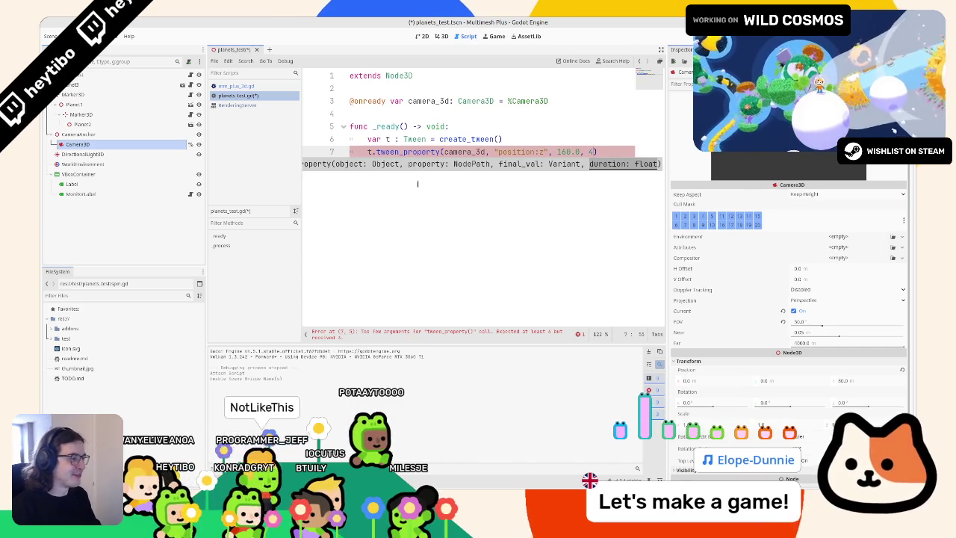
text(5.0)
Step: Duplicate the tween_property line and give both tweens a 5.0 set_delay
key(ctrl+shift+d)
drag(617, 152, 617, 157)
click(620, 151)
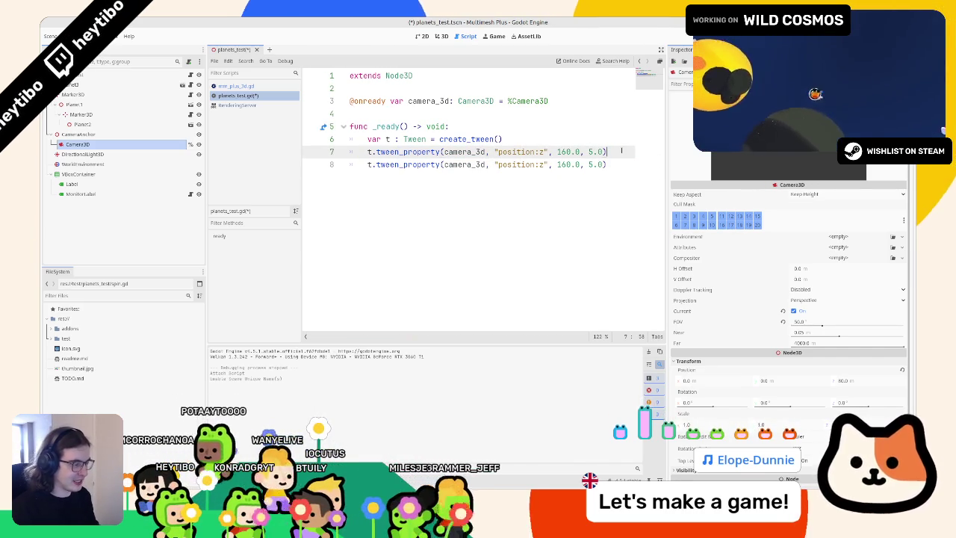
text(.set_d)
key(Return)
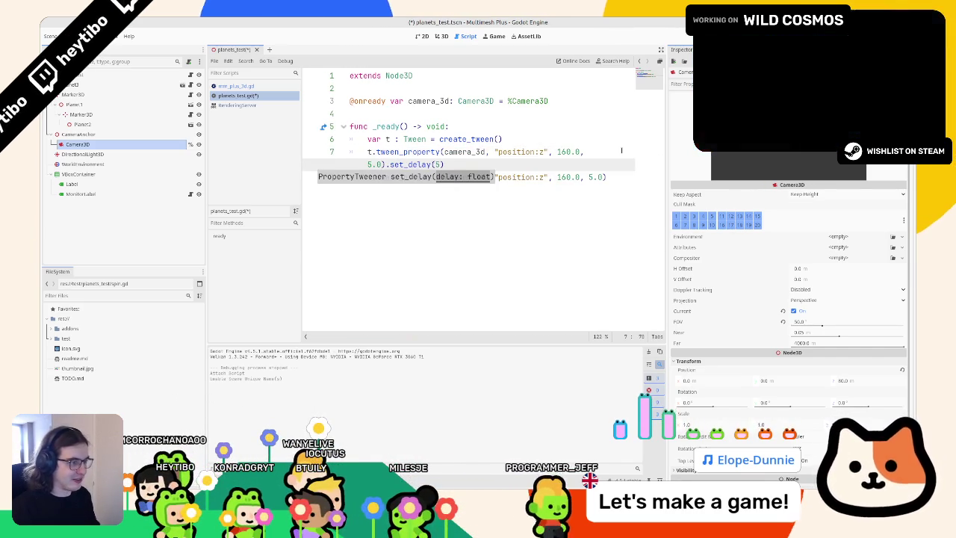
text(5.0)
click(616, 175)
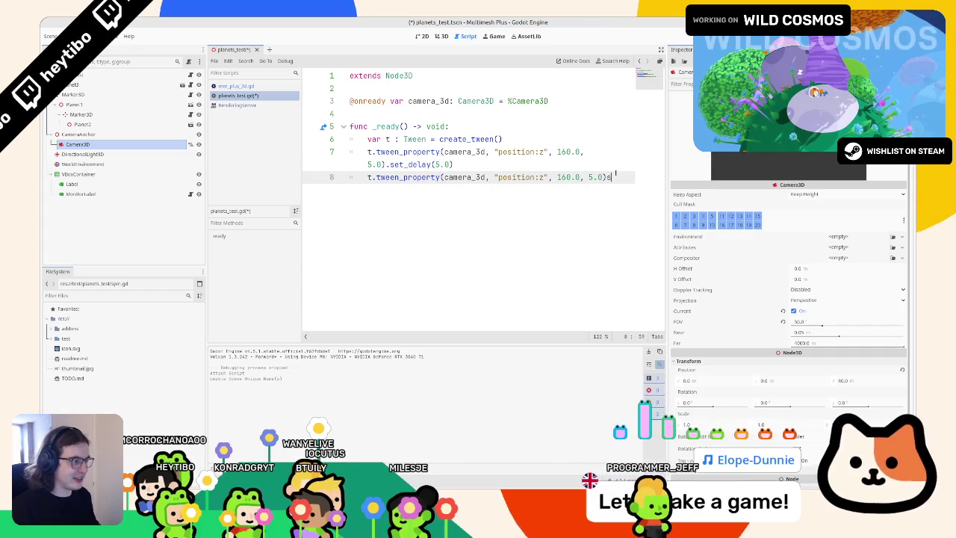
text(se)
text(et_d)
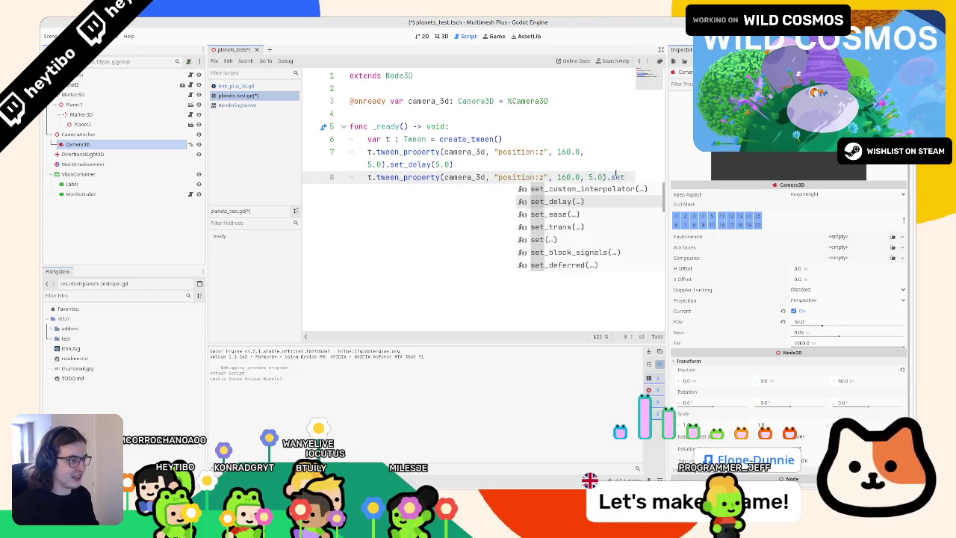
key(Return)
text(.0))
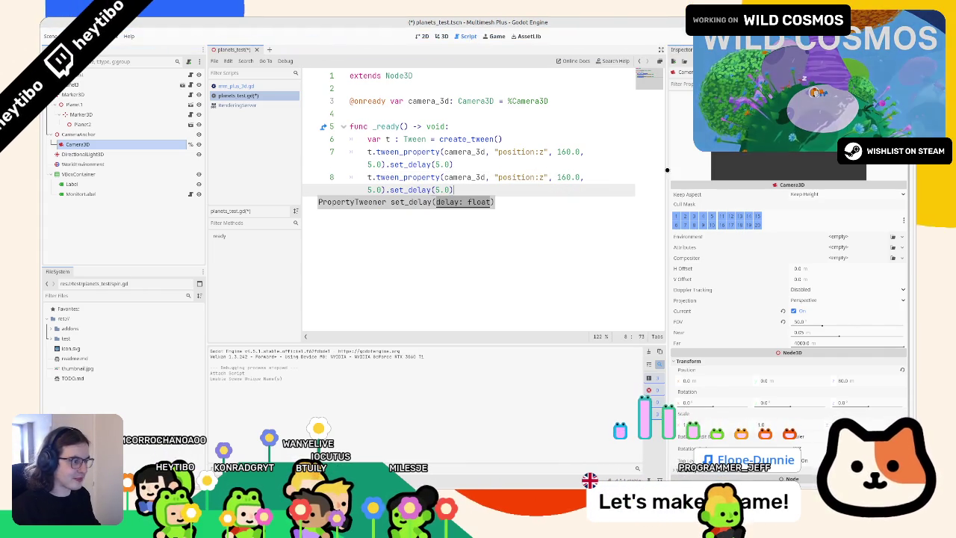
drag(665, 170, 803, 170)
click(657, 164)
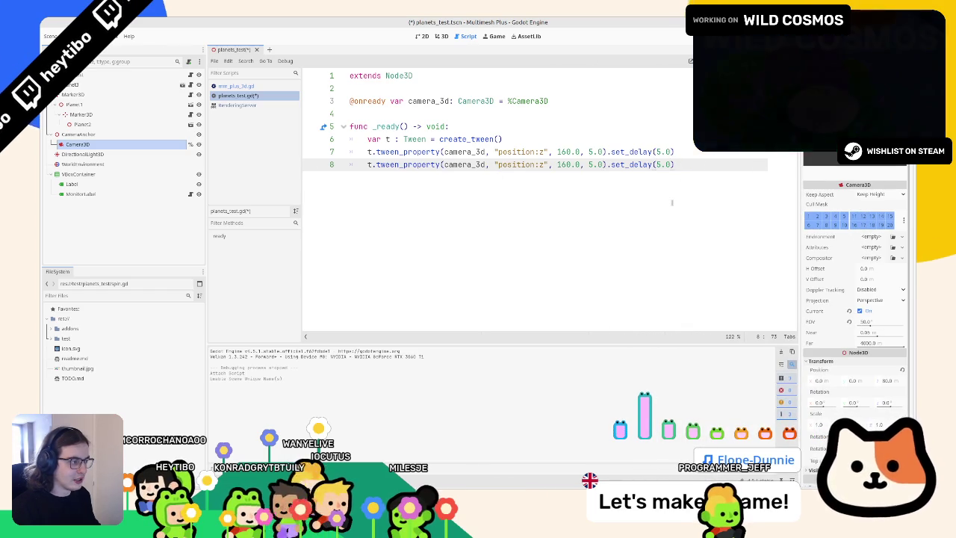
Step: Add a tween_callback calling get_tree().quit, then save and run the scene
key(Return)
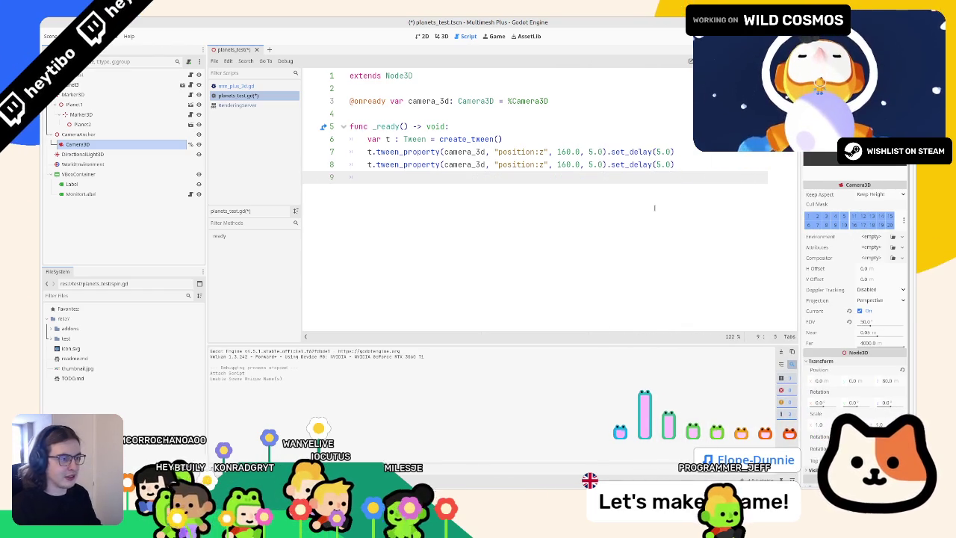
text(t.tween)
key(Return)
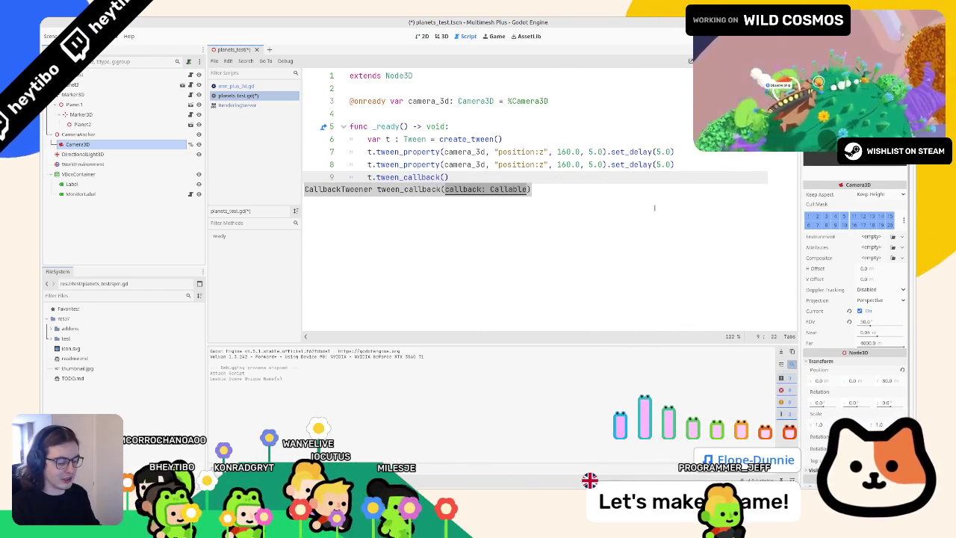
text(t_tree.c)
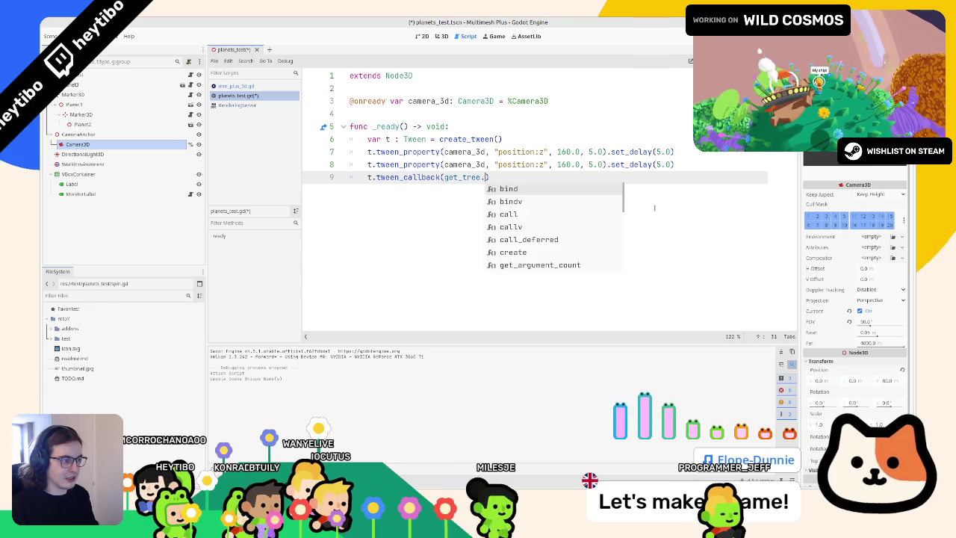
text(r)
key(BackSpace)
key(BackSpace)
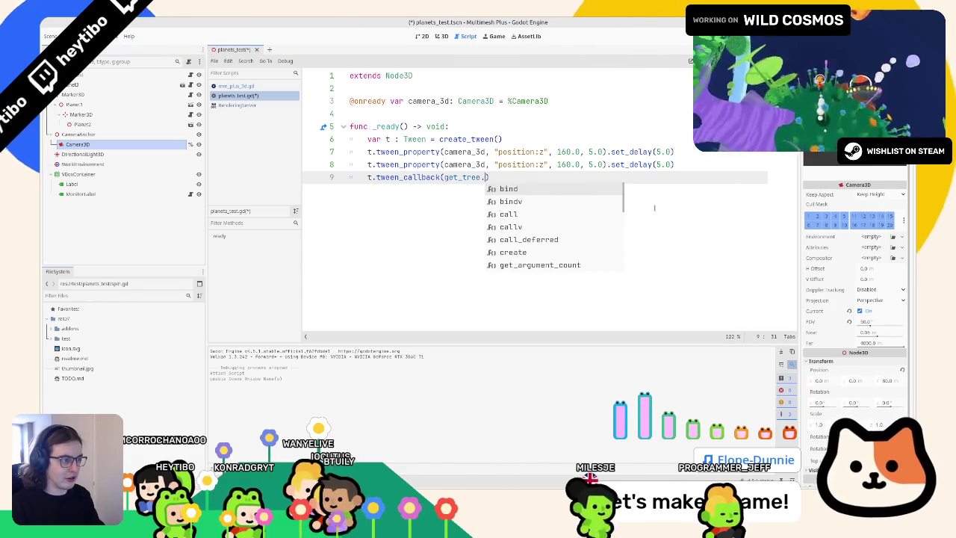
text(qui)
key(BackSpace)
key(BackSpace)
key(BackSpace)
text(().qu)
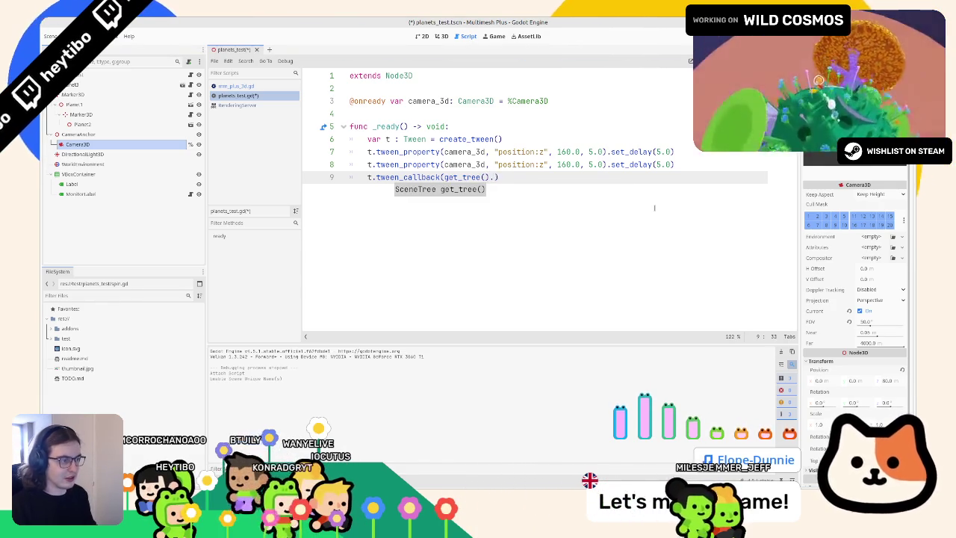
text(it).)
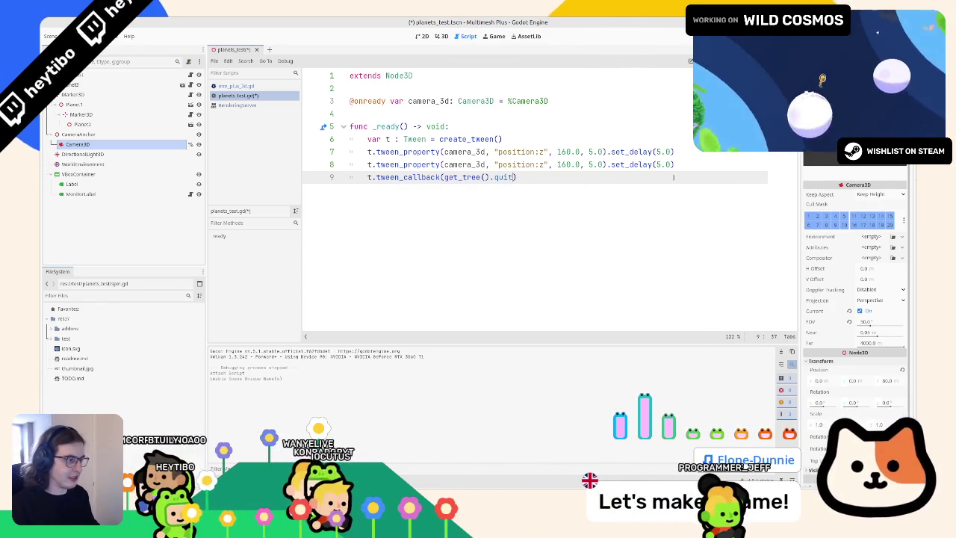
text(set_delay(5.0))
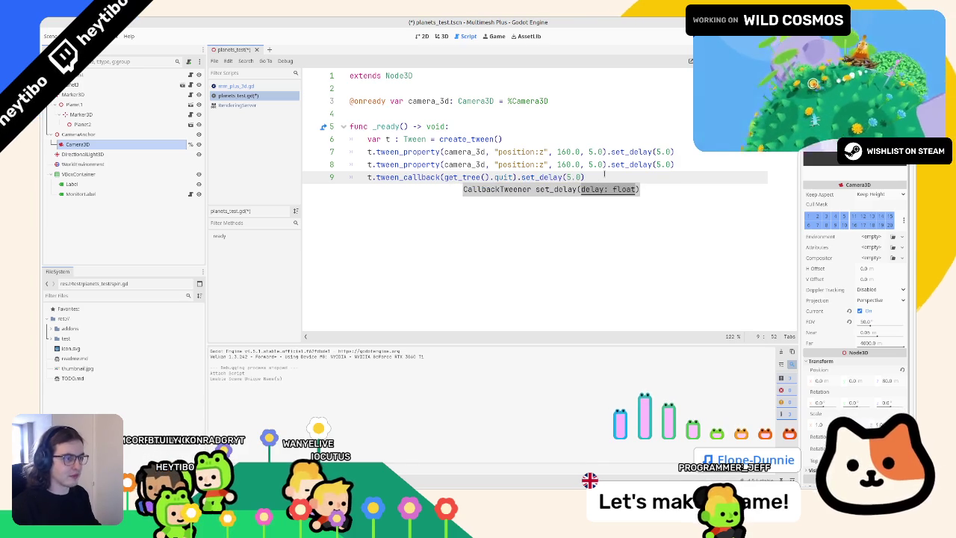
key(F6)
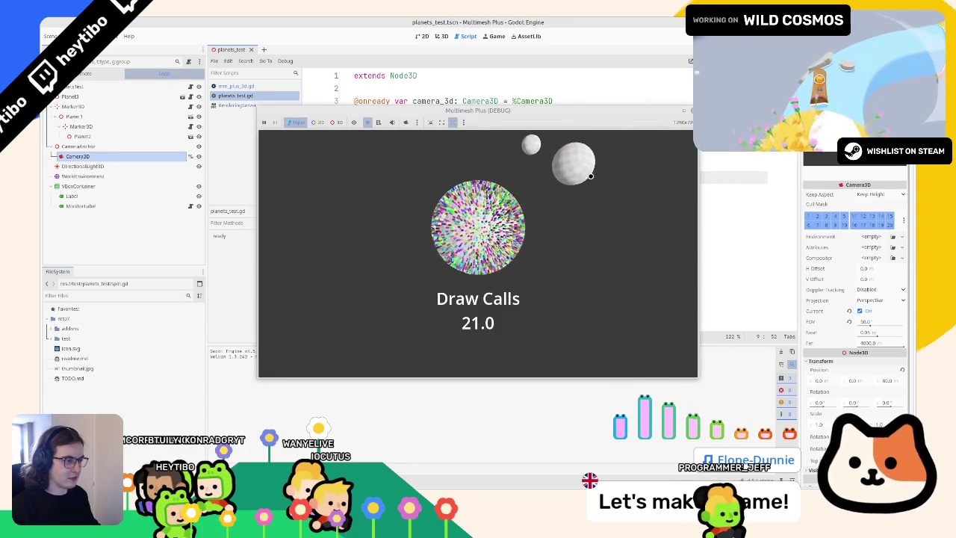
Step: Let the test run finish and quit, then select the 160 target on line 8
right_click(549, 118)
click(560, 175)
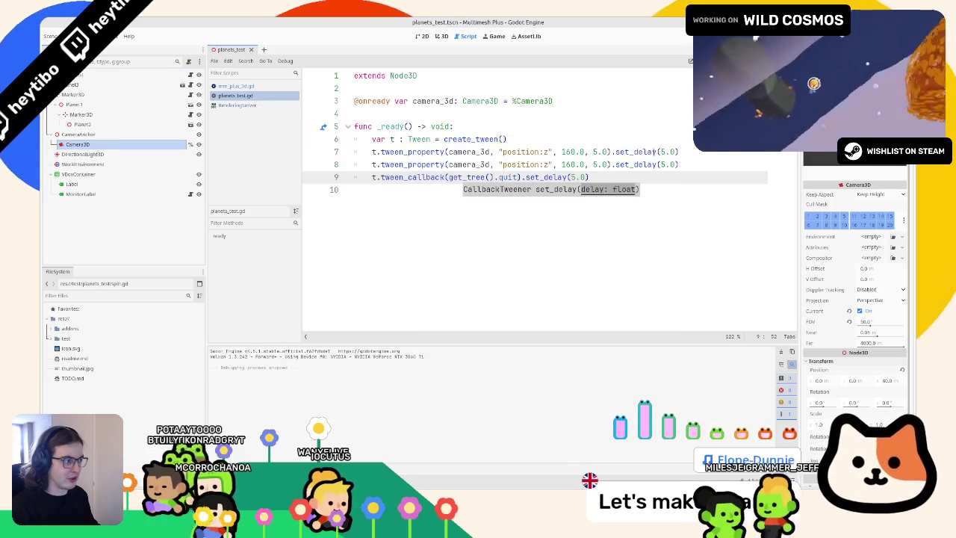
double_click(570, 164)
Step: Change the second tween's Z target so the camera returns toward 80, and rerun the scene
text(40)
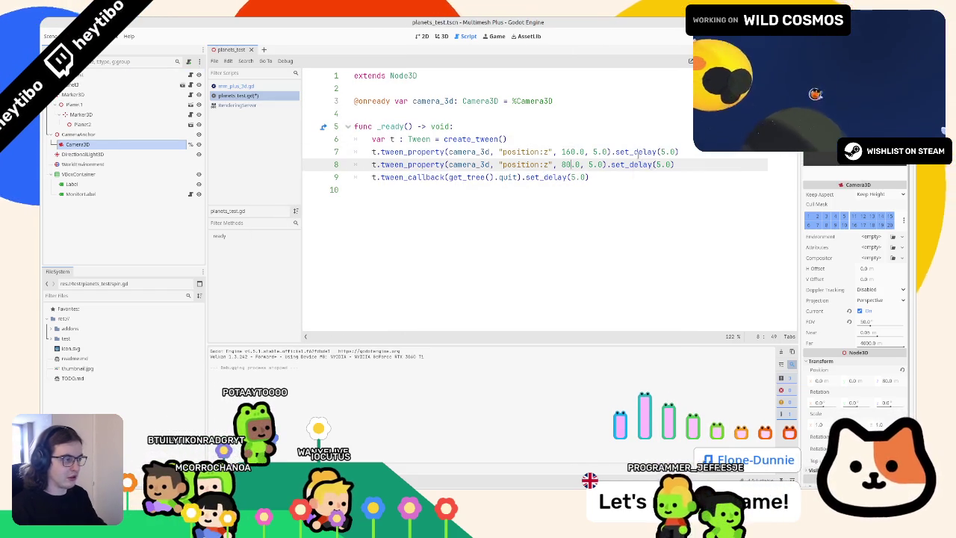
key(F5)
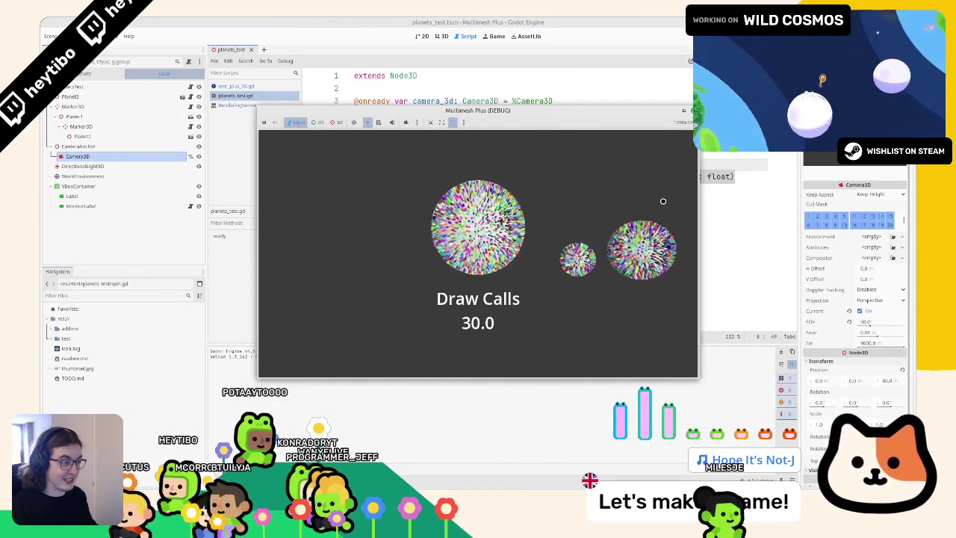
click(561, 141)
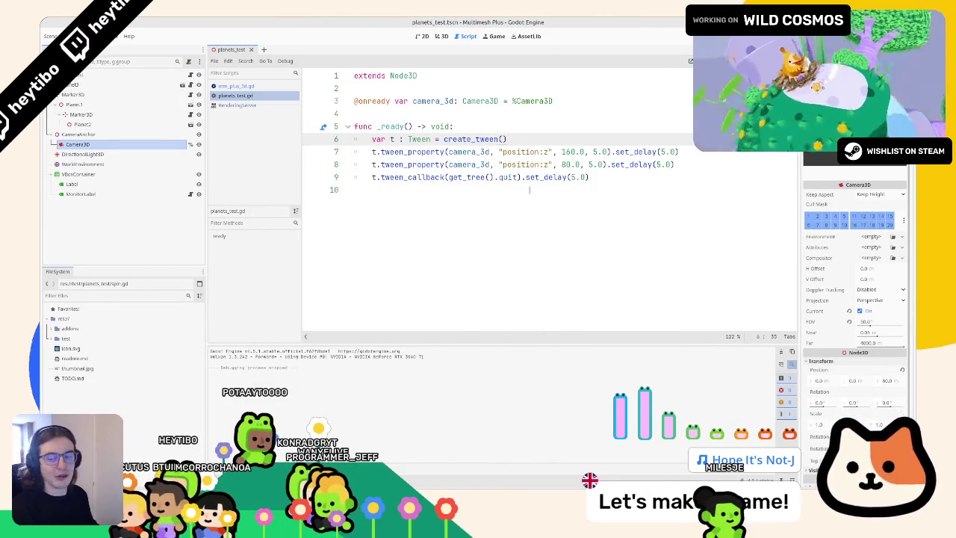
Step: Add an Engine.time_scale line at the top of _ready and test-run the scene
click(547, 127)
key(Return)
text(g)
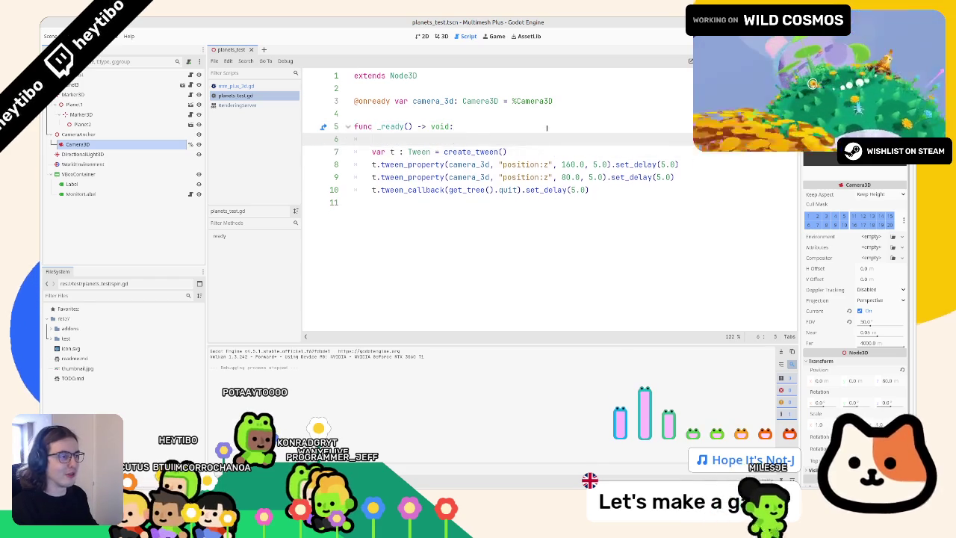
text(ame)
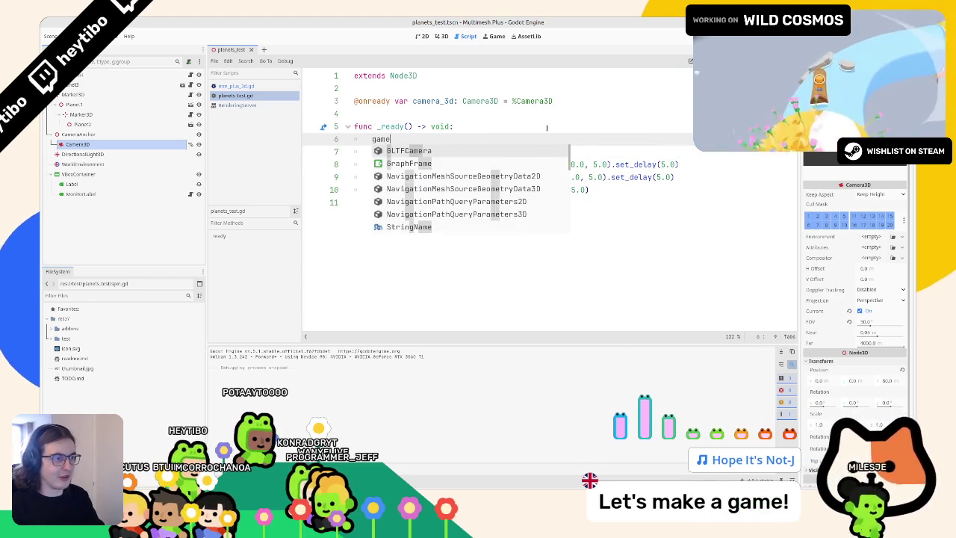
key(BackSpace)
key(BackSpace)
key(BackSpace)
text(Engine.ti)
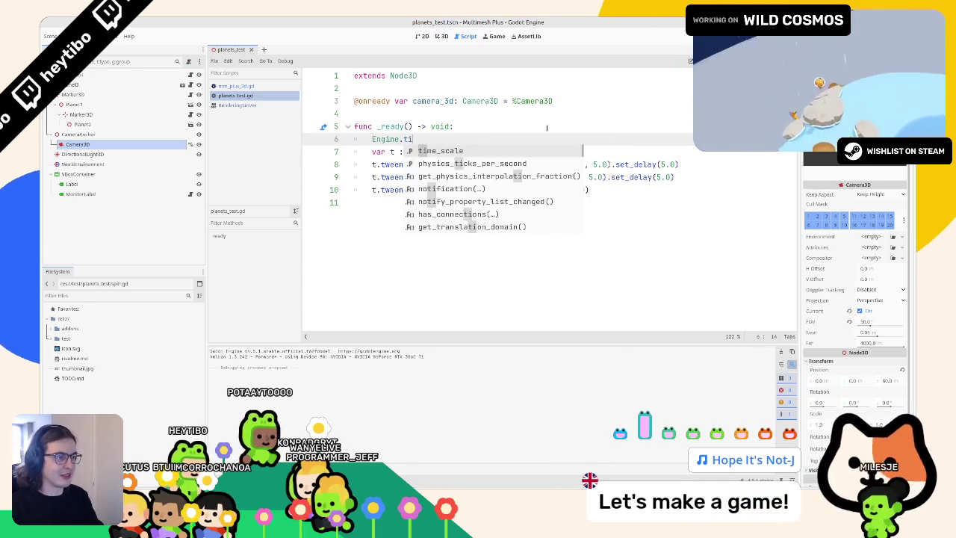
text( 10.0)
key(Return)
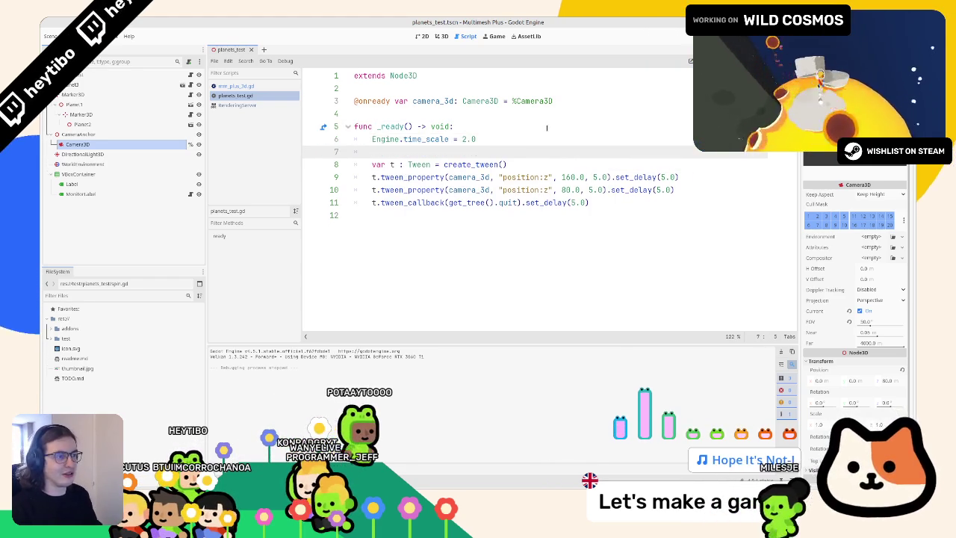
key(F6)
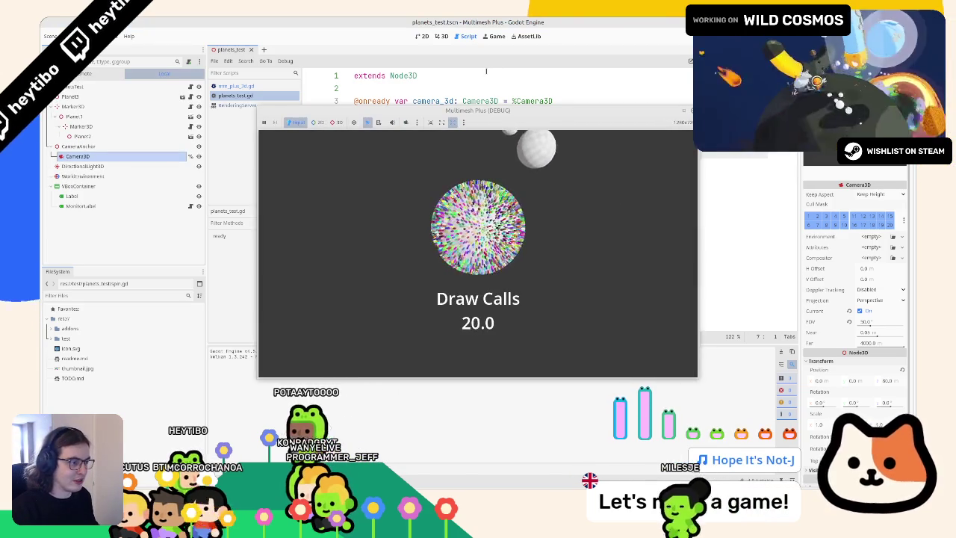
key(F8)
Step: Set time_scale to 4.0, record a Movie Maker run, and open the Vidéos folder
key(Up)
key(End)
key(BackSpace)
key(BackSpace)
key(BackSpace)
text(4.0)
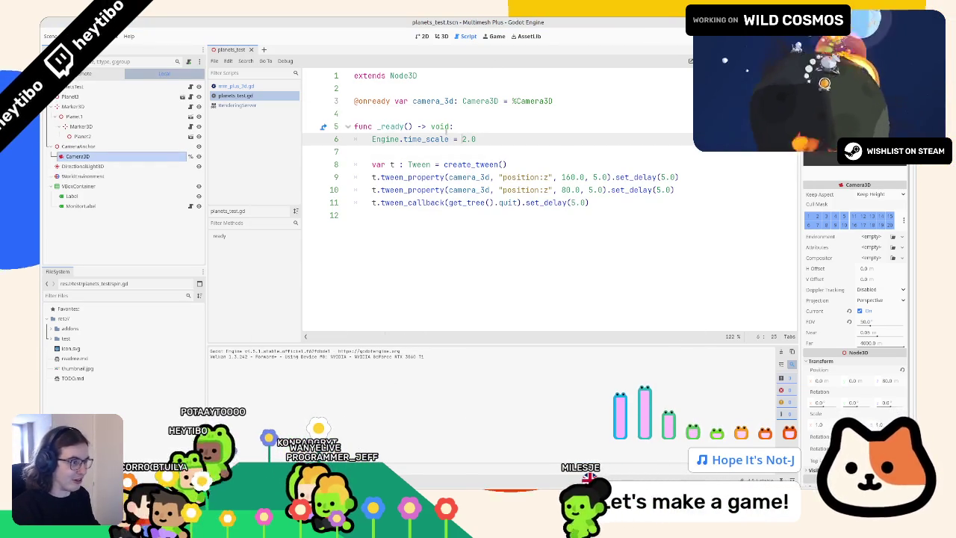
key(F6)
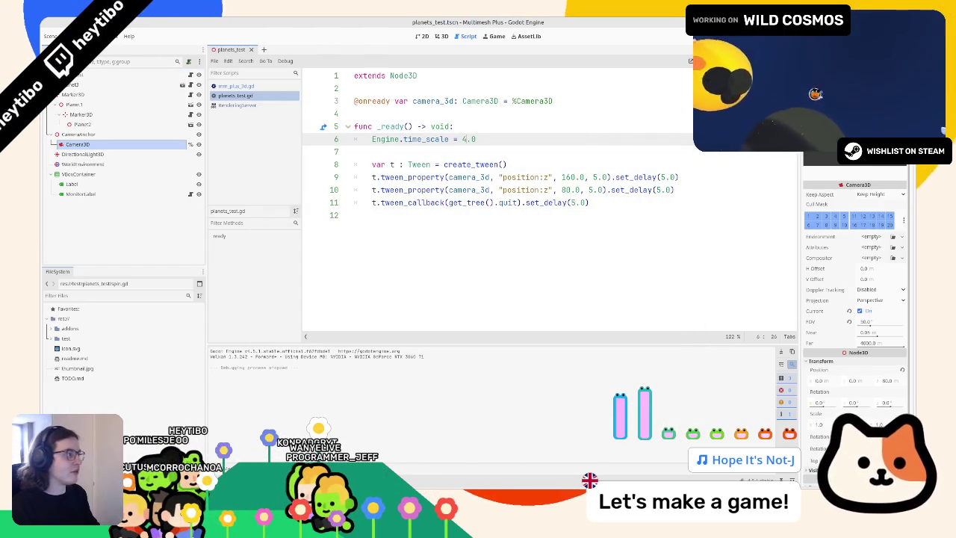
key(F6)
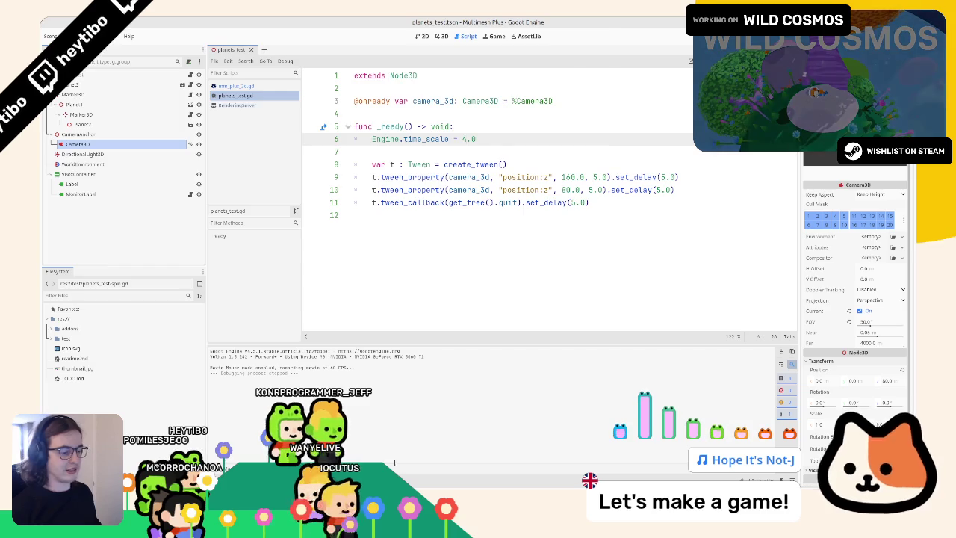
key(super+e)
click(76, 134)
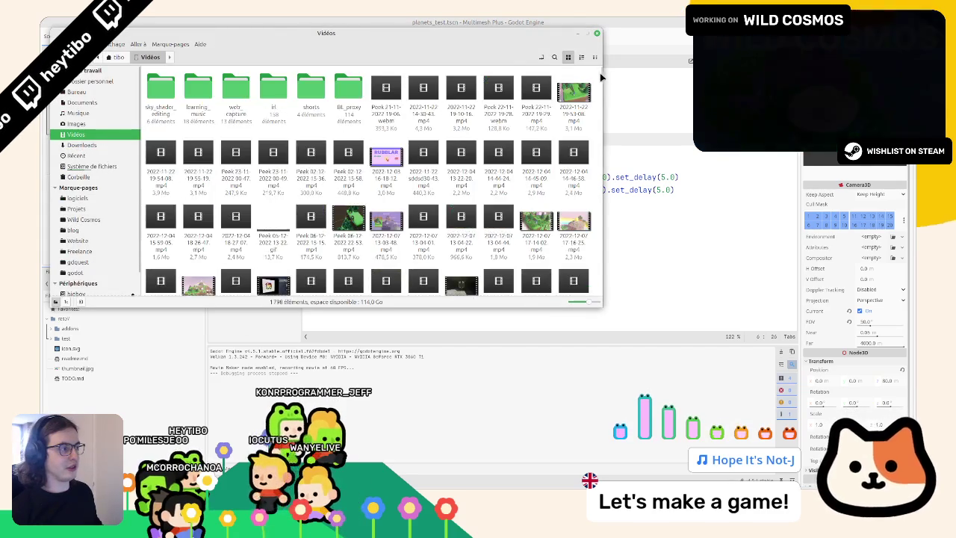
Step: Preview the new recording.avi in the Vidéos folder and close the preview
double_click(496, 257)
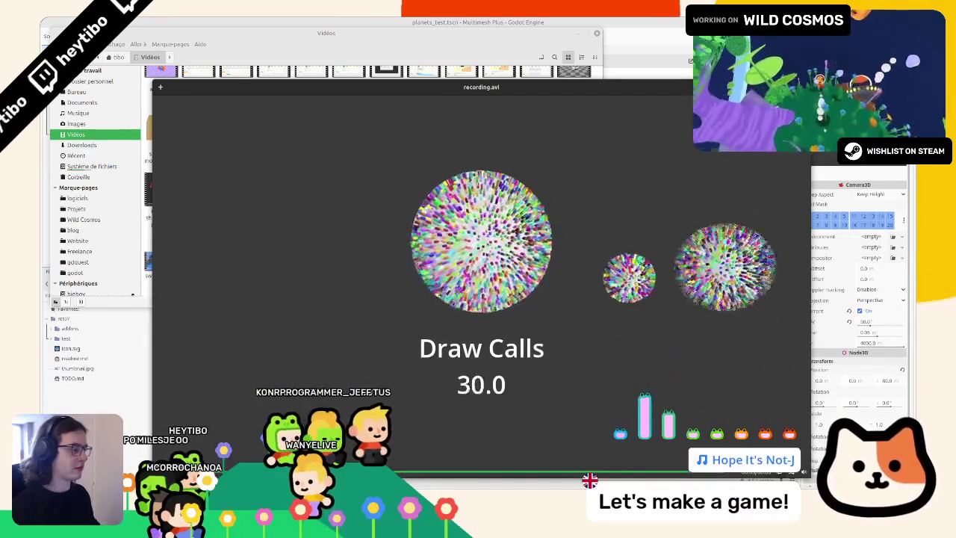
key(Escape)
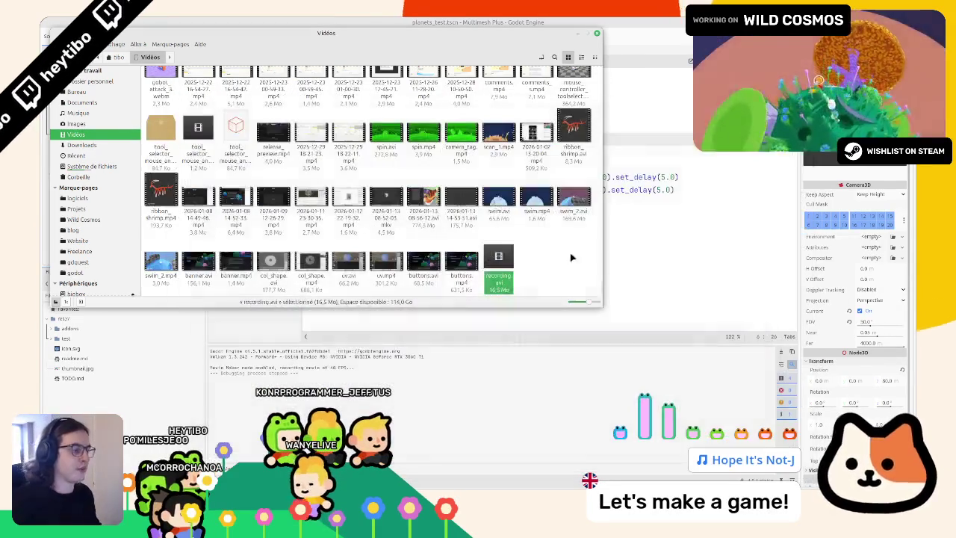
click(560, 270)
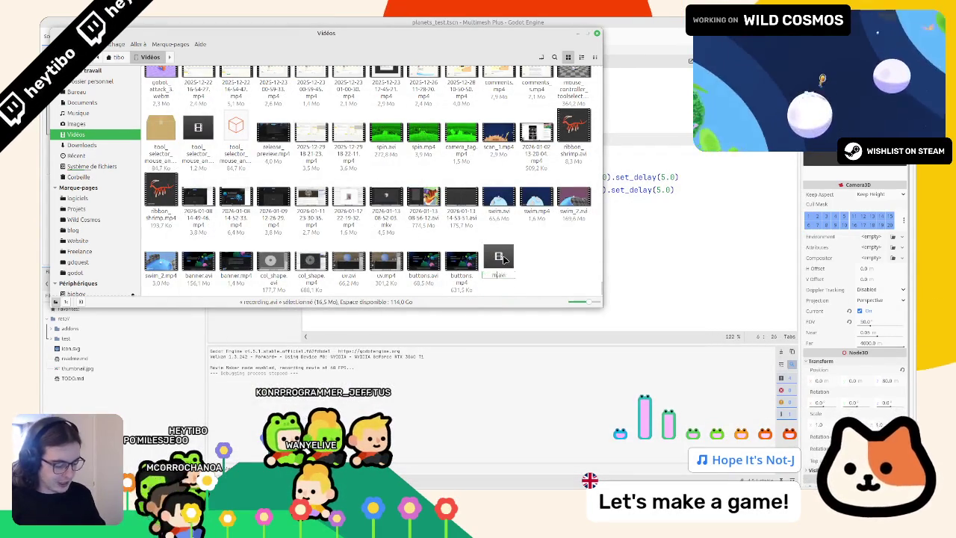
Step: Rename the recording to mm_planets.avi from its context menu and close the file manager
right_click(551, 264)
click(590, 288)
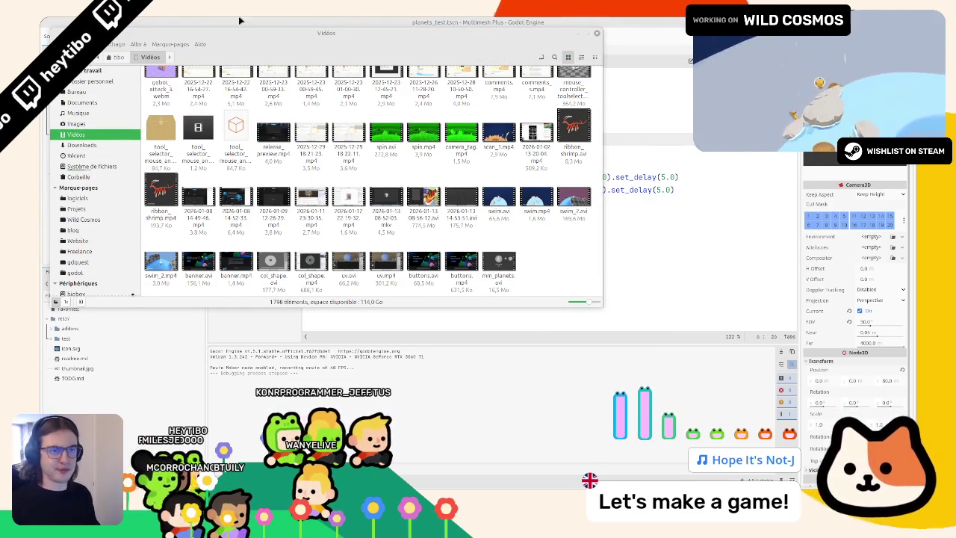
key(ctrl+w)
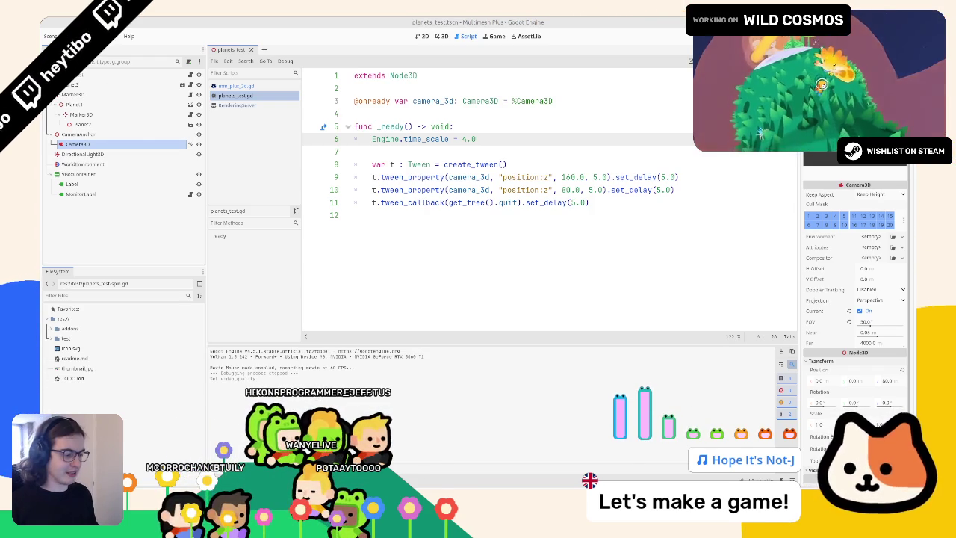
key(alt+Tab)
Step: Delete mm_planets.avi and record a fresh Movie Maker run of the planets scene
key(Delete)
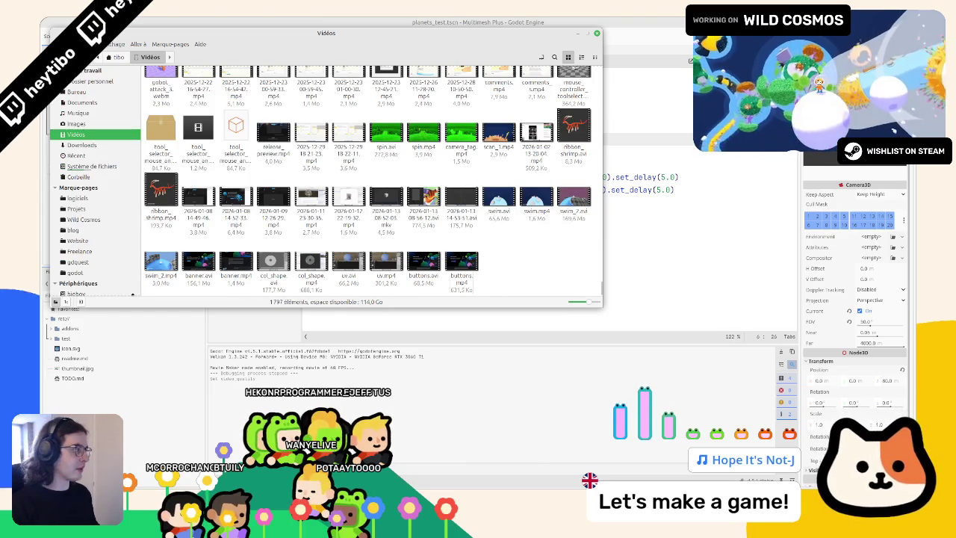
key(alt+Tab)
key(F6)
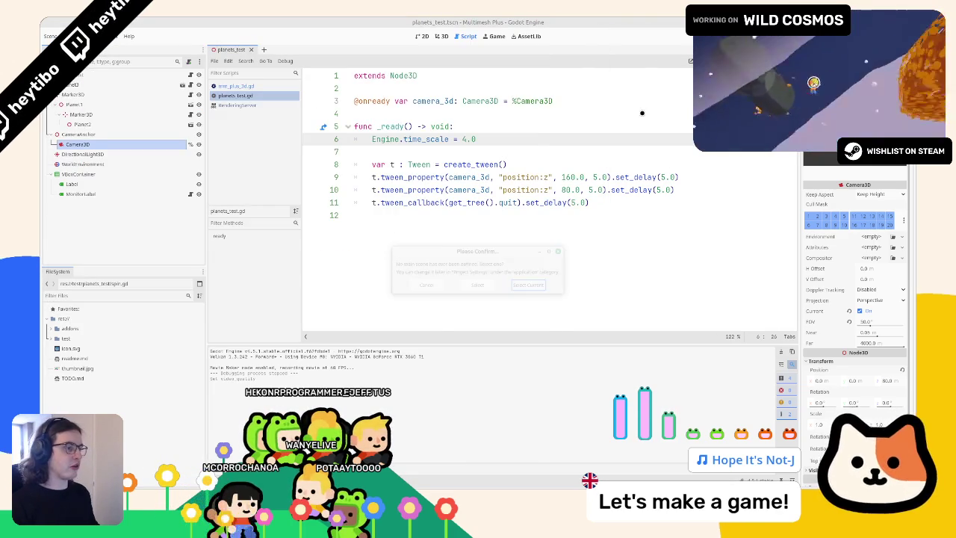
key(Return)
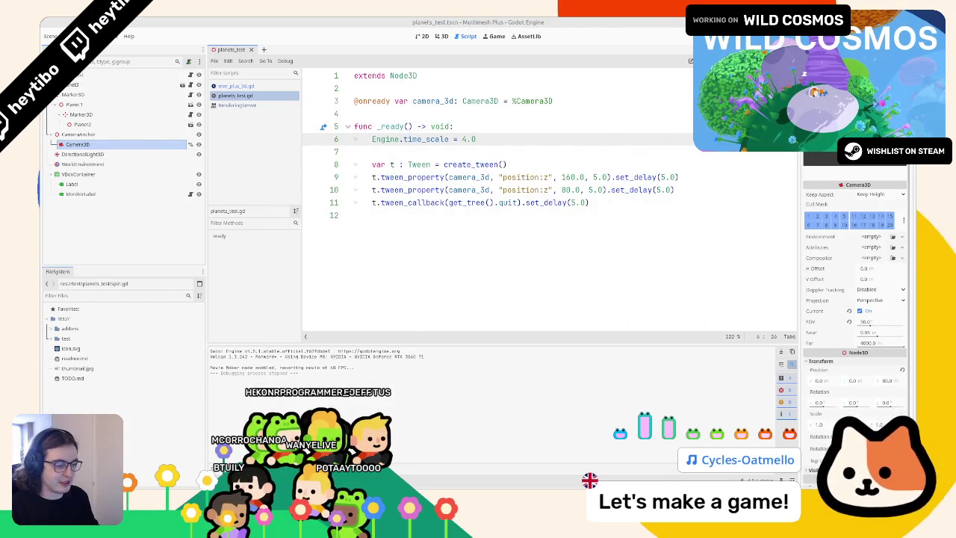
click(499, 262)
Step: Rename the 39.8 Mo recording.avi to mm_planets.avi and play it back
click(467, 261)
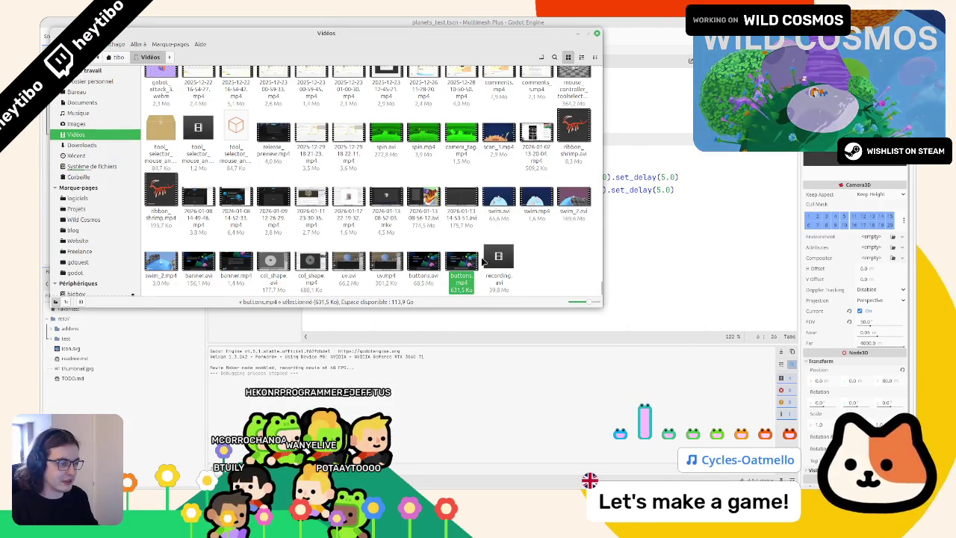
click(499, 259)
key(F2)
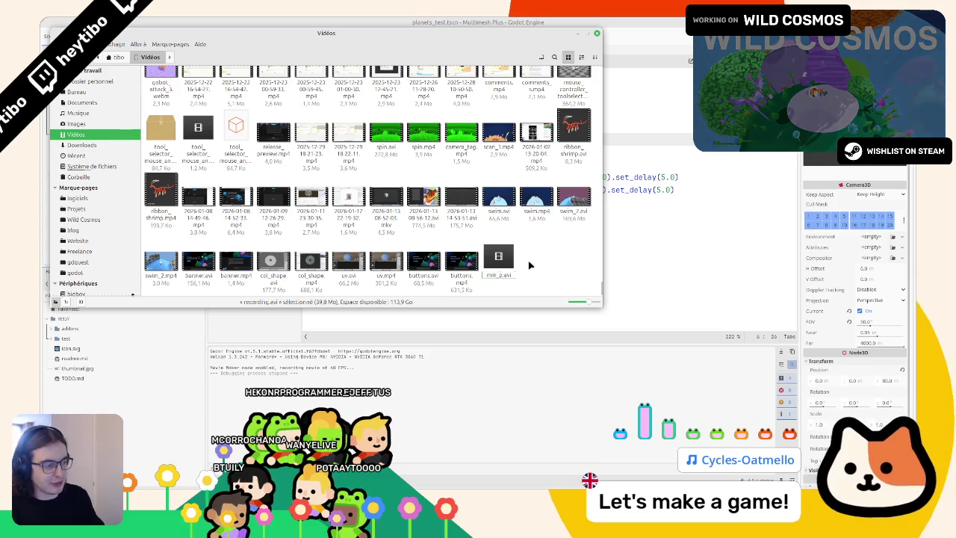
text(mm_planets)
key(Return)
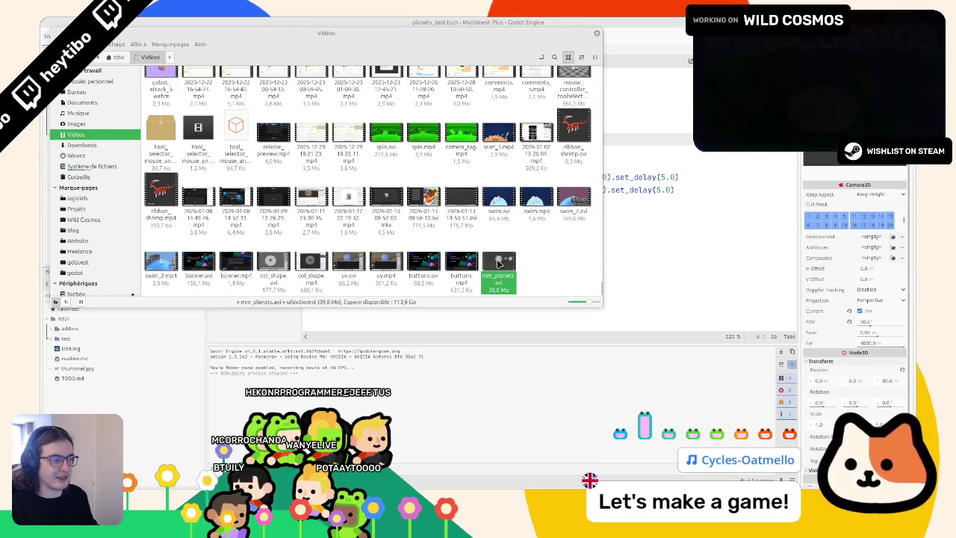
key(Return)
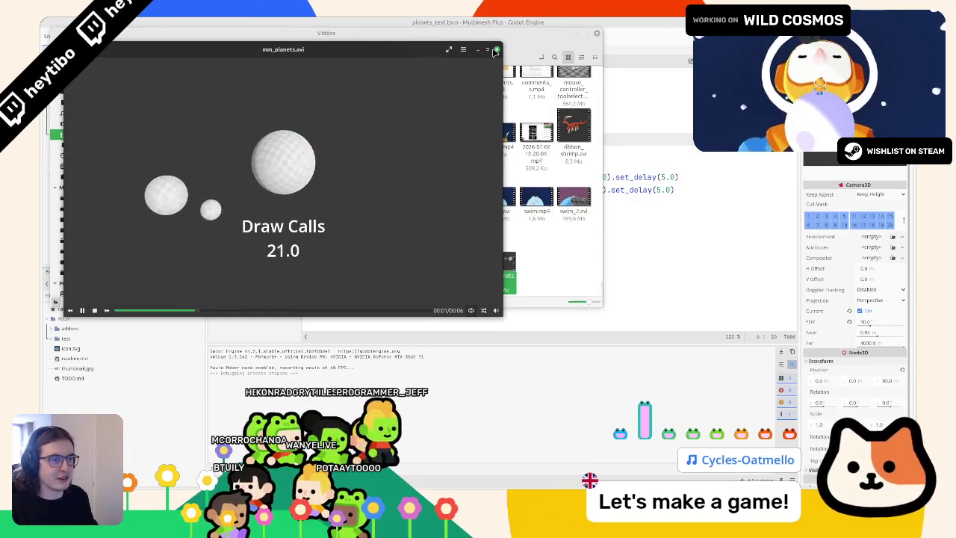
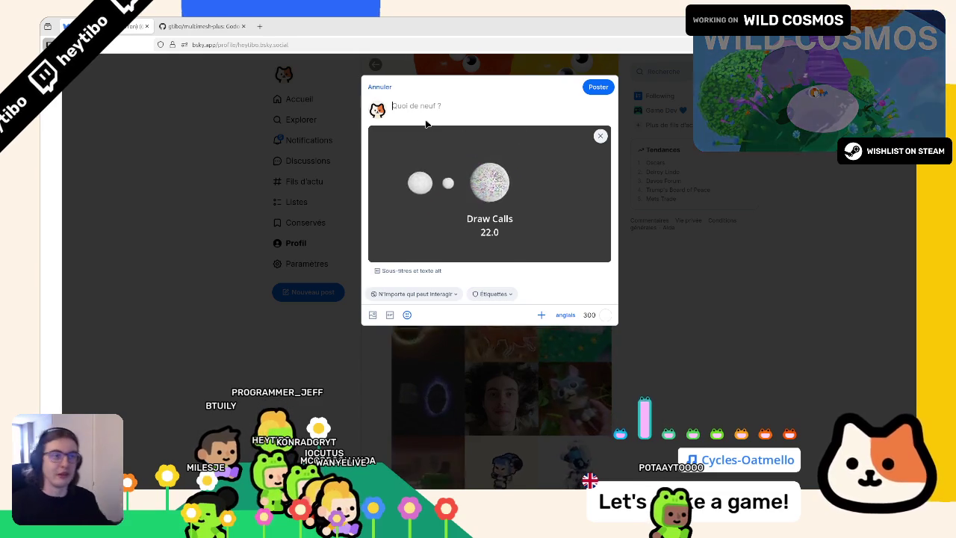
Step: Copy the multimesh-plus repository URL from the GitHub tab's address bar
click(201, 26)
click(269, 45)
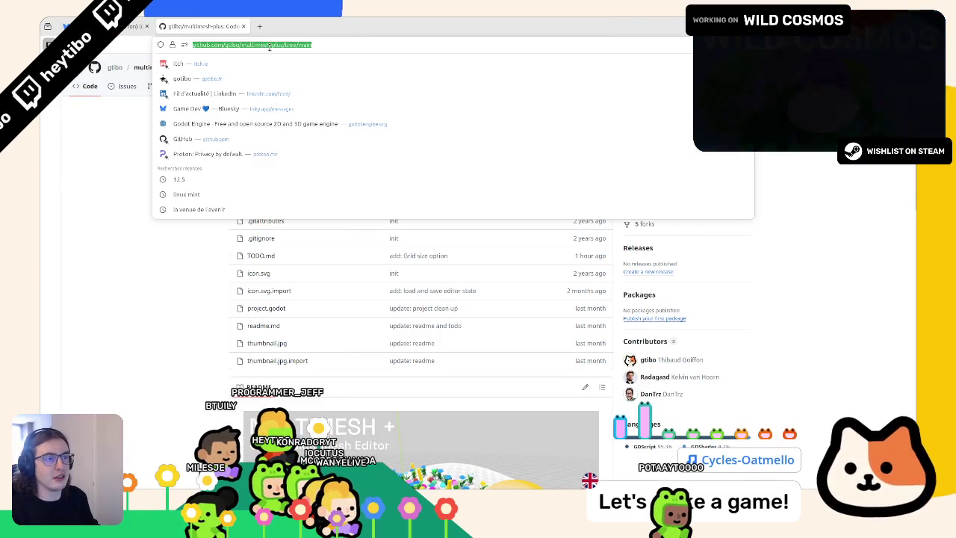
key(alt+Tab)
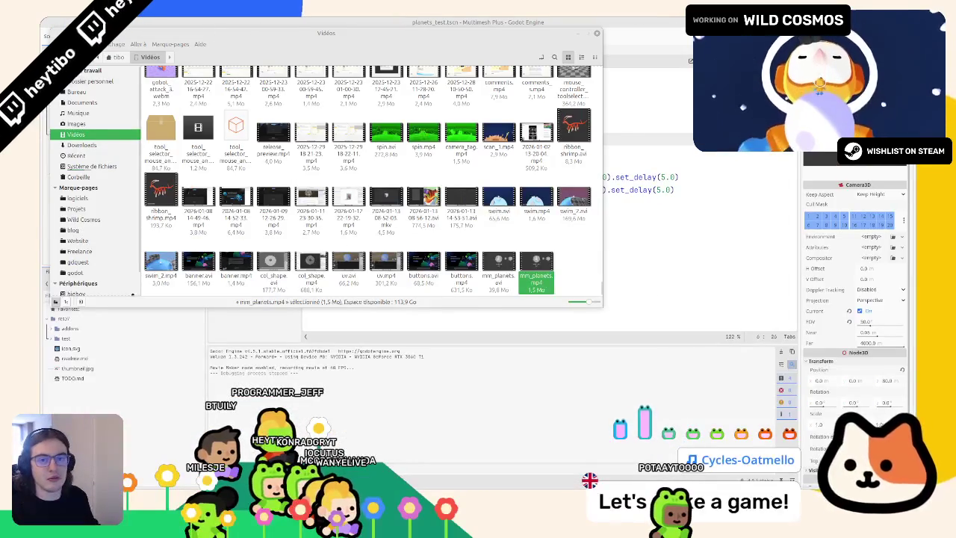
key(alt+Tab)
key(super+Up)
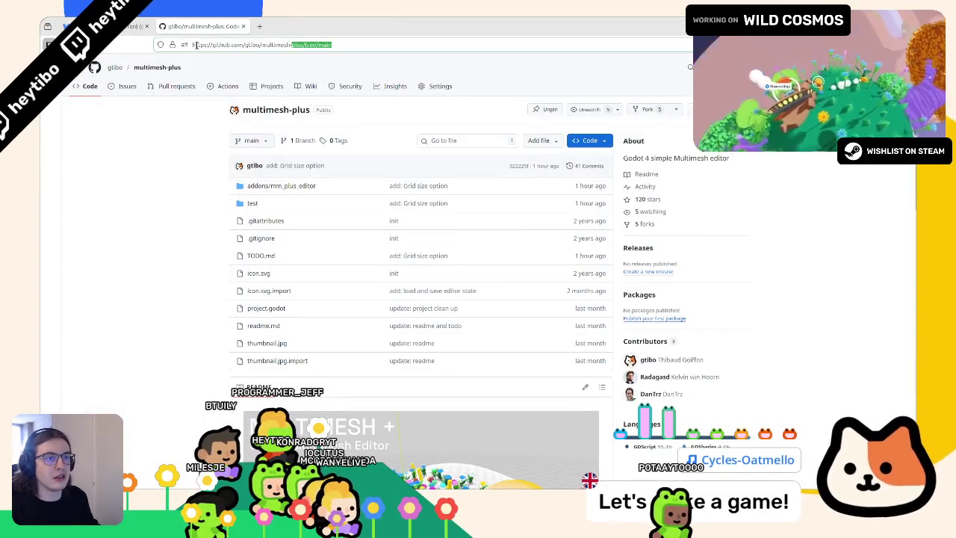
drag(194, 45, 290, 44)
key(ctrl+c)
key(ctrl+Page_Up)
click(450, 110)
key(ctrl+v)
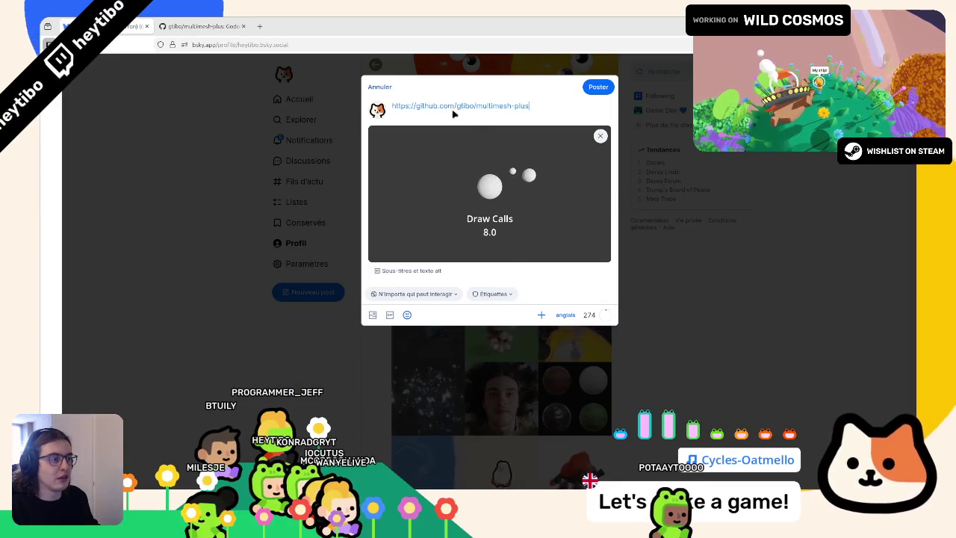
key(Return)
key(Up)
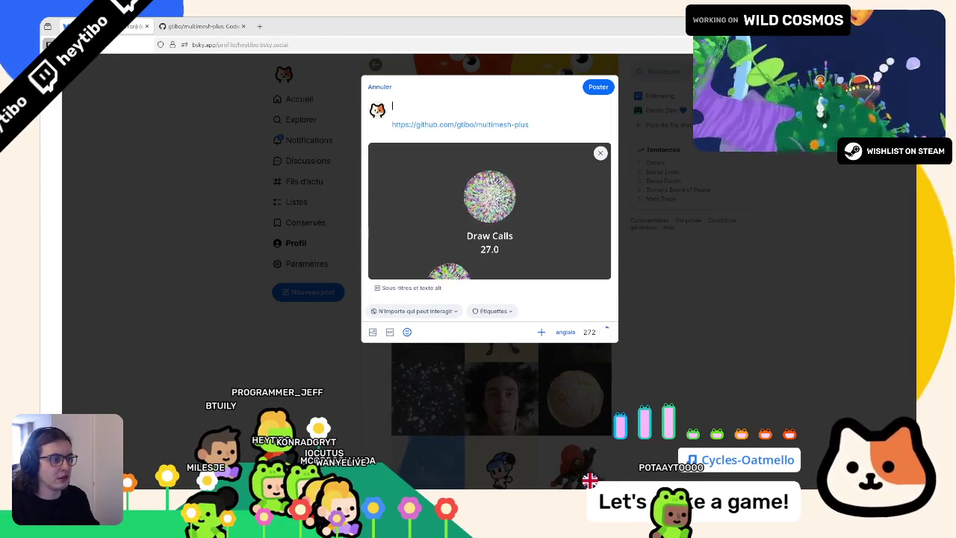
drag(418, 124, 391, 124)
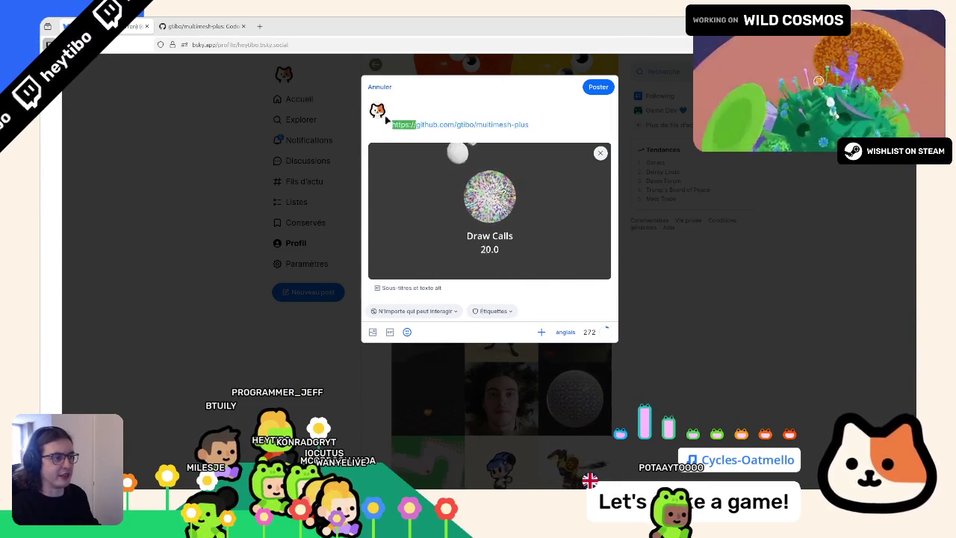
key(BackSpace)
key(Return)
key(Up)
text(Multi)
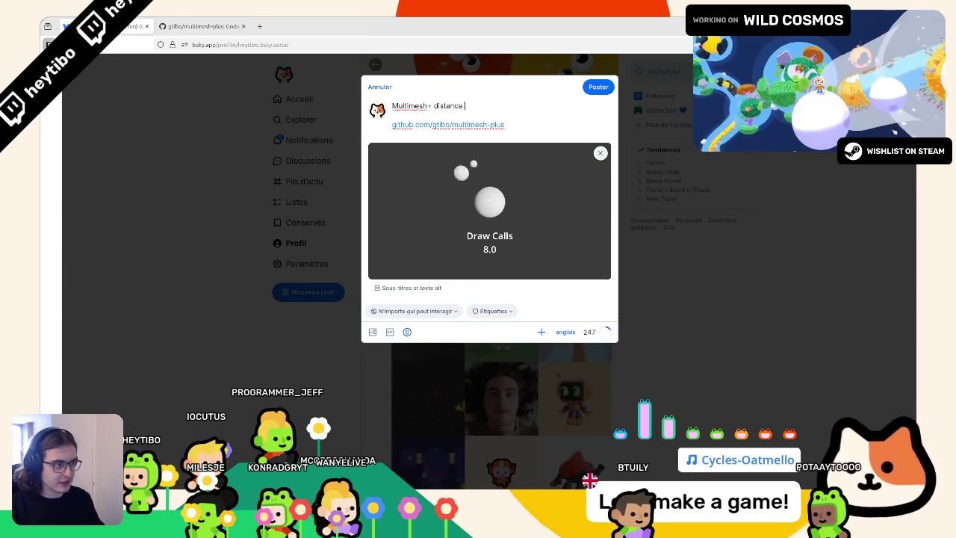
Step: Complete the caption 'Multimesh+ test and distance fading :)' with #godotengine #addon, then open mm_plus_3d.gd in Godot
text(ng)
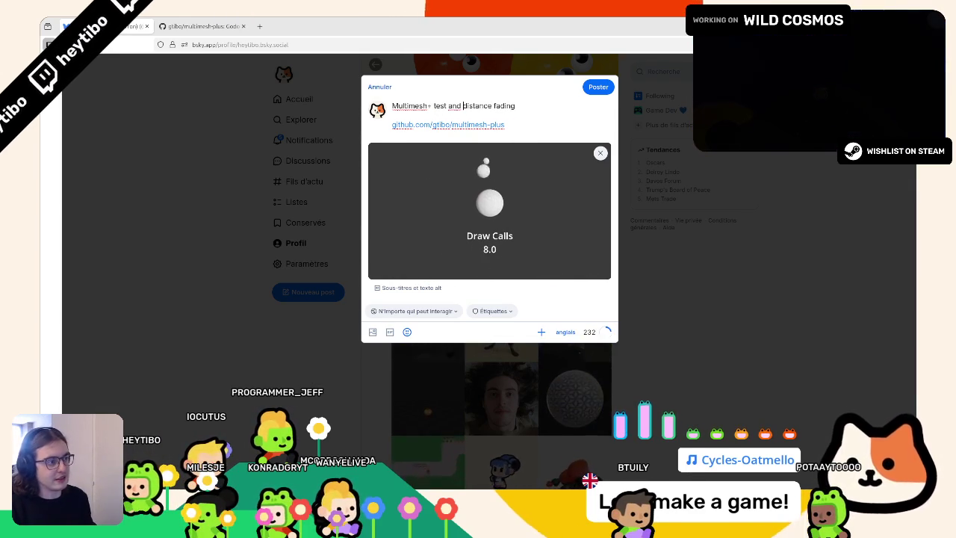
text( :))
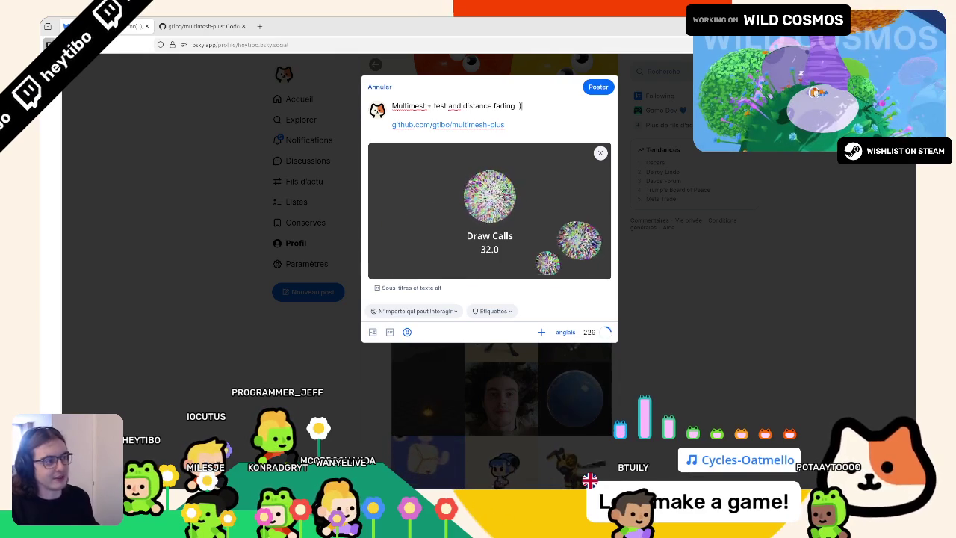
key(Return)
text(#godotengine)
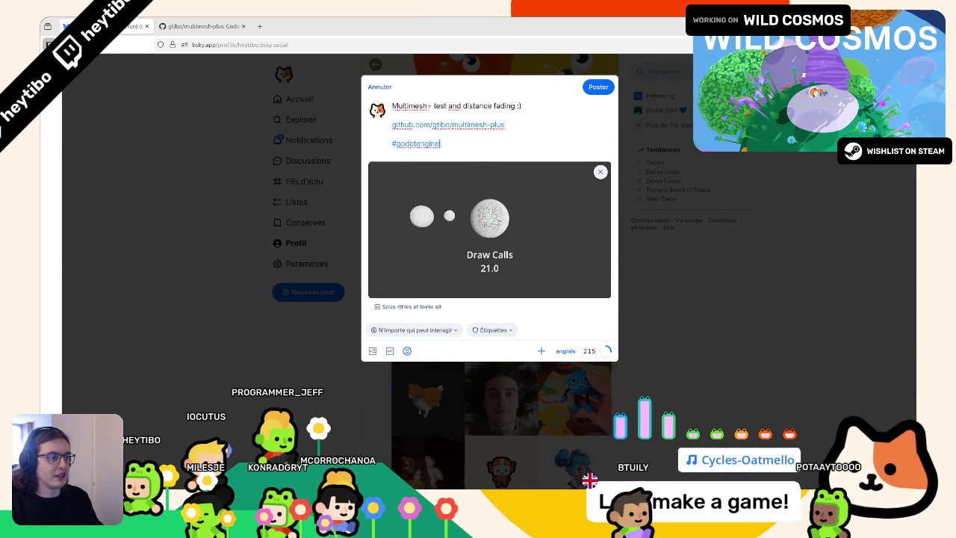
text(#)
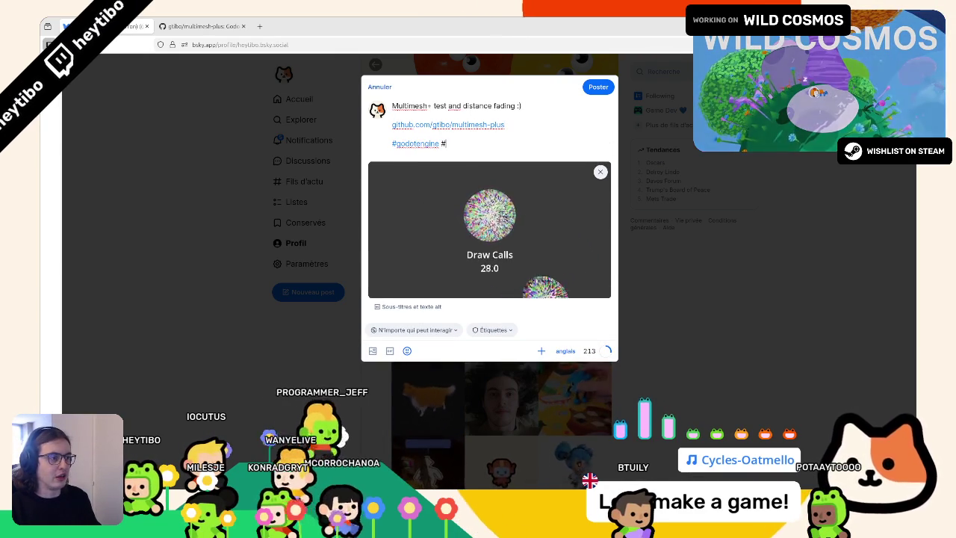
text(pl)
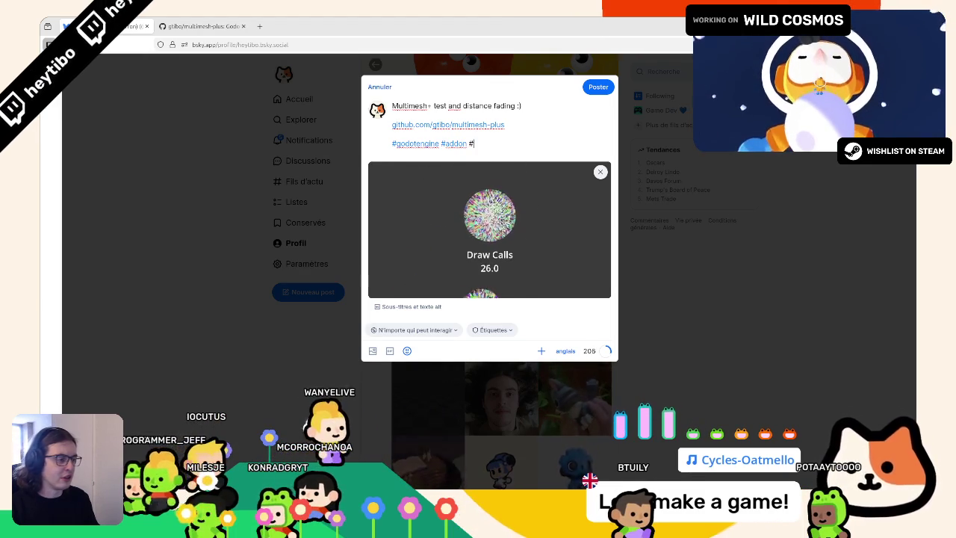
text(#)
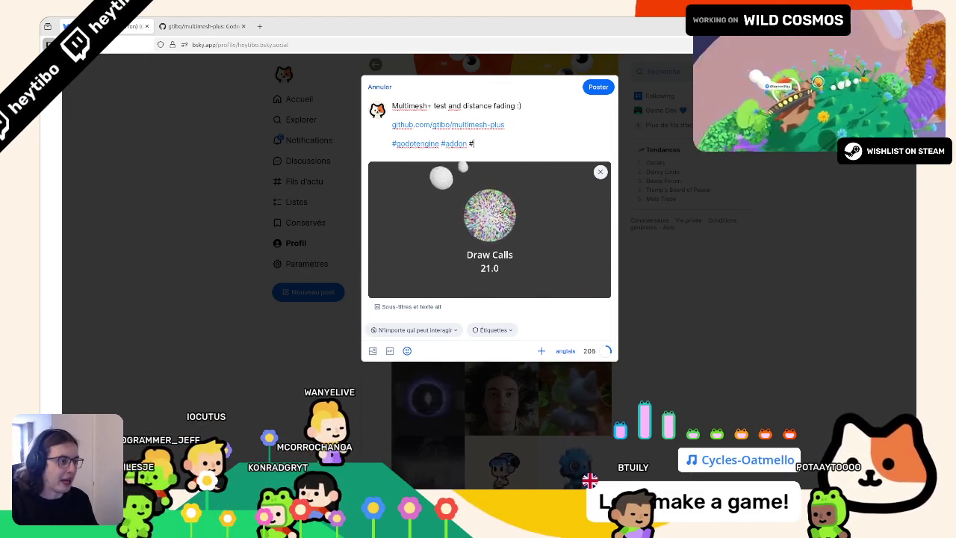
click(451, 107)
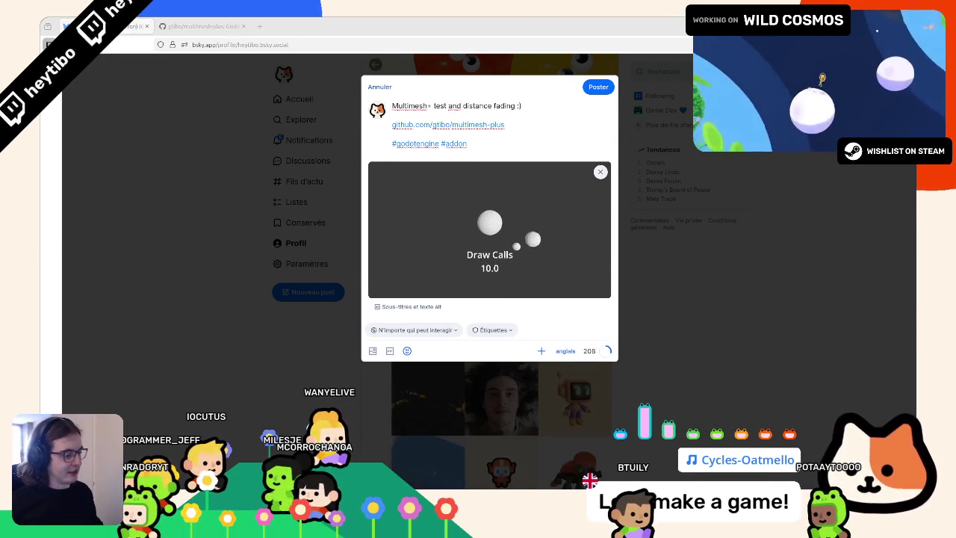
key(alt+Tab)
click(260, 86)
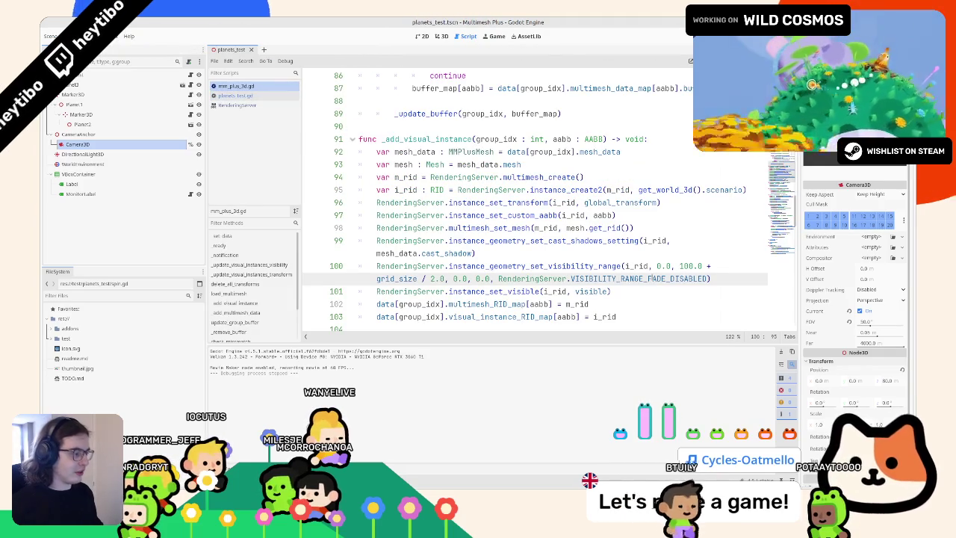
Step: Check the RenderingServer docs and grass.tres distance fade properties, then publish the Bluesky post
ctrl+click(648, 278)
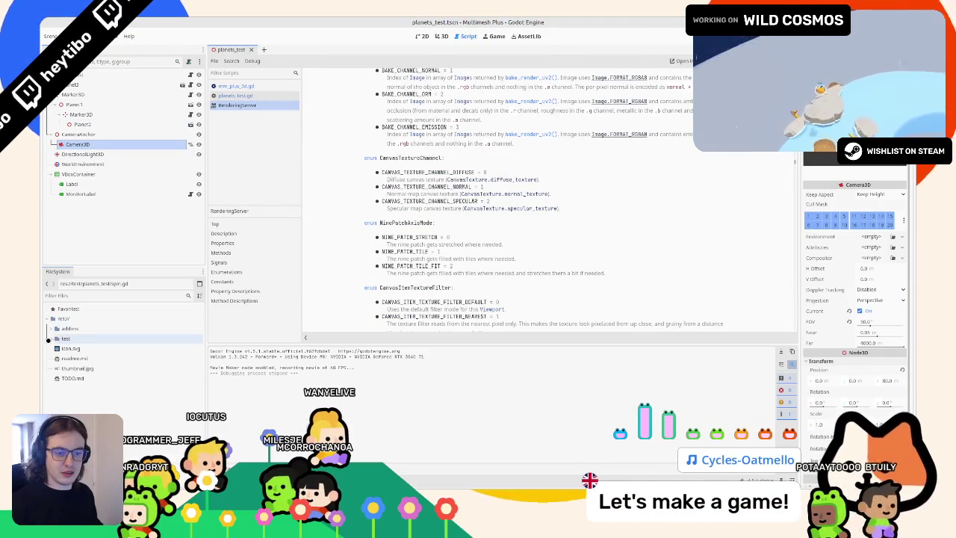
click(57, 339)
click(79, 369)
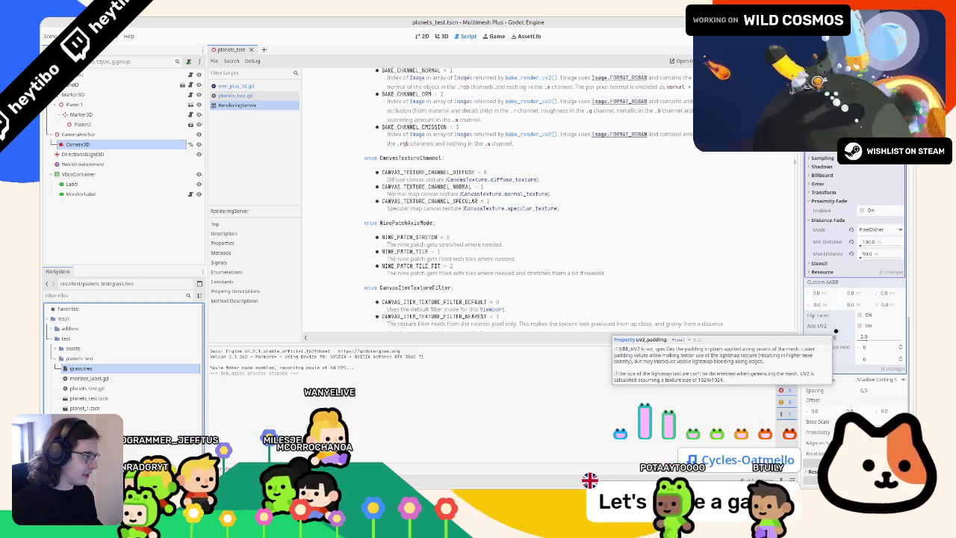
key(alt+Tab)
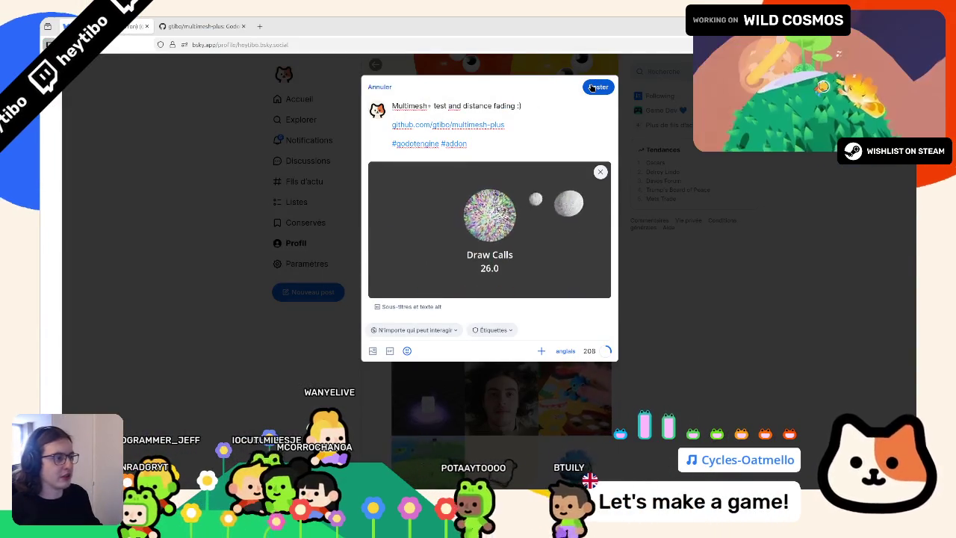
click(598, 87)
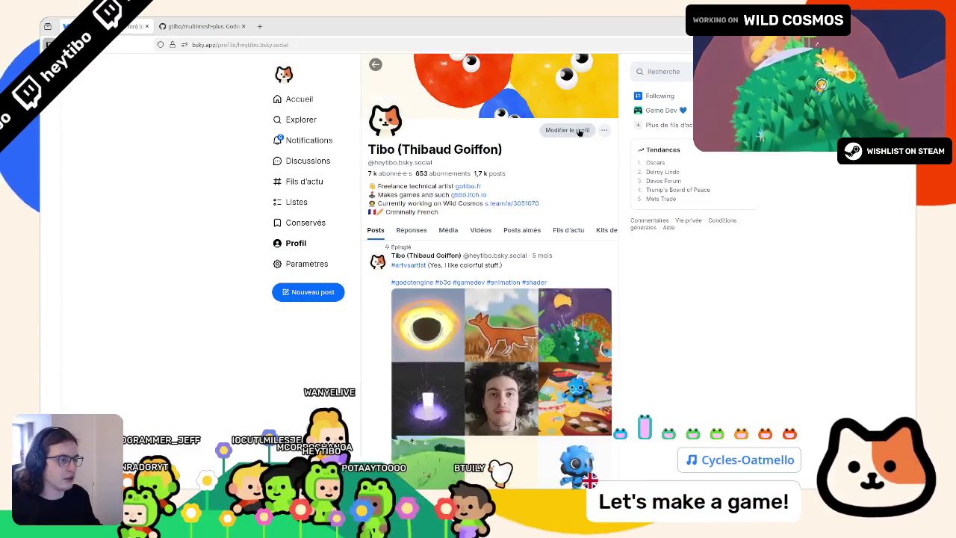
Step: Scroll the Bluesky profile feed, then save the planets_test.tscn scene in Godot's 3D view
scroll(576, 138, down, 5)
scroll(576, 137, down, 2)
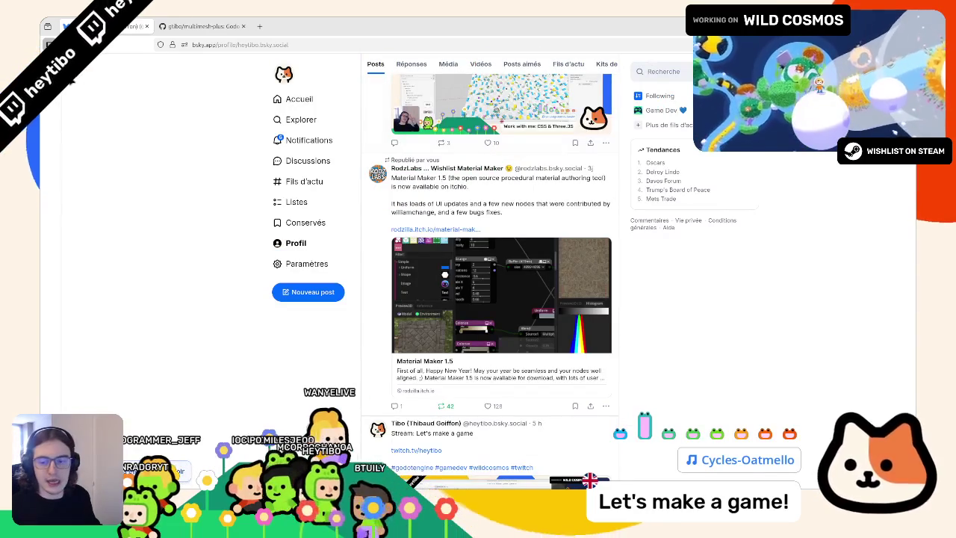
key(alt+Tab)
click(441, 36)
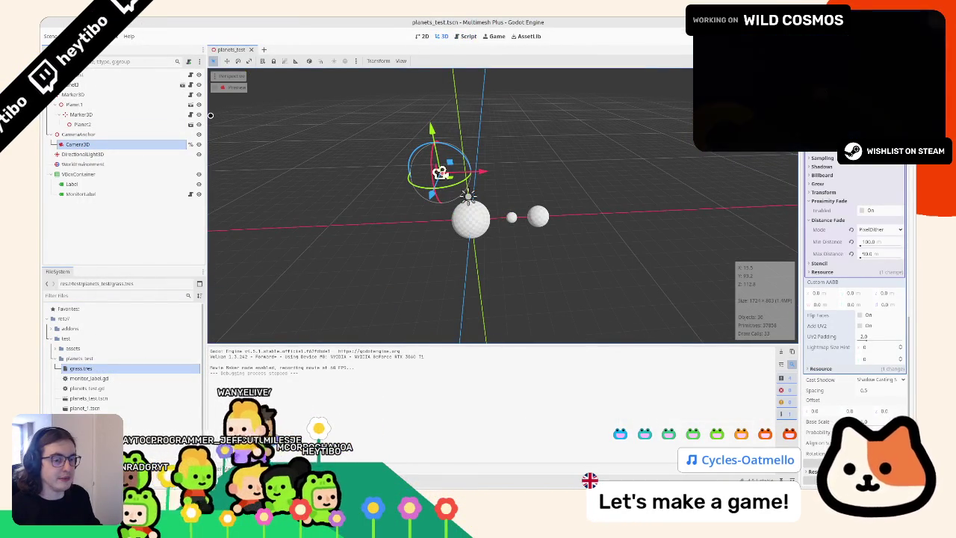
key(ctrl+s)
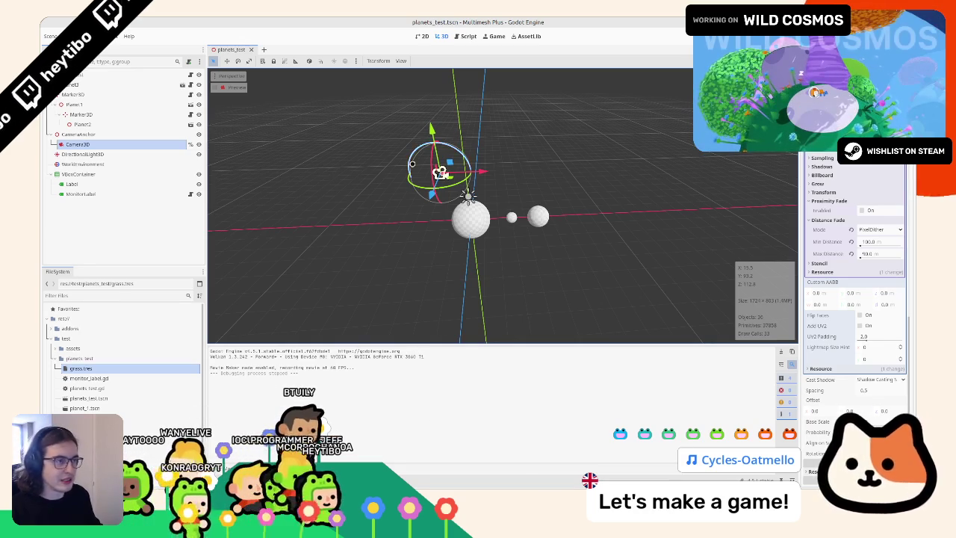
Step: Open a terminal at res:// and review git status and diffs for project.godot and mm_plus_editor/
right_click(101, 320)
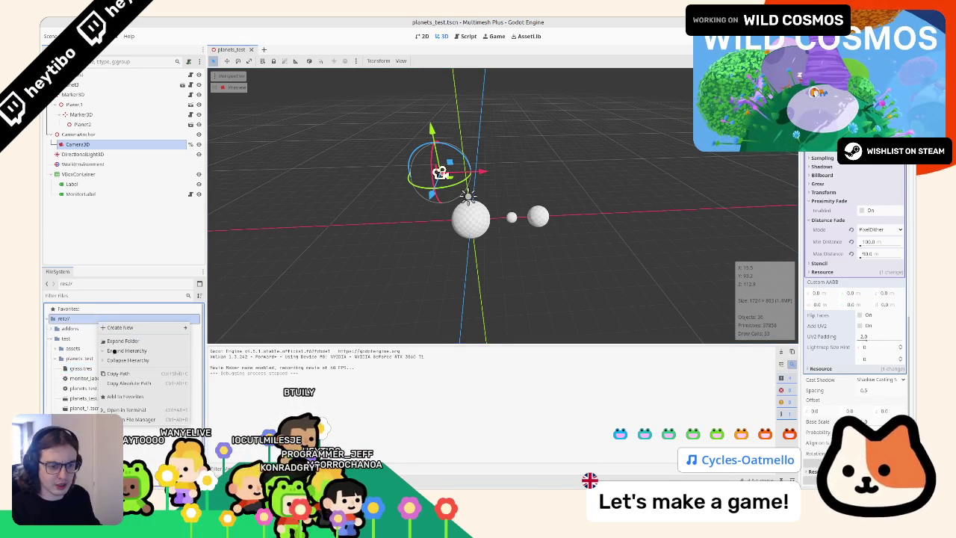
click(141, 410)
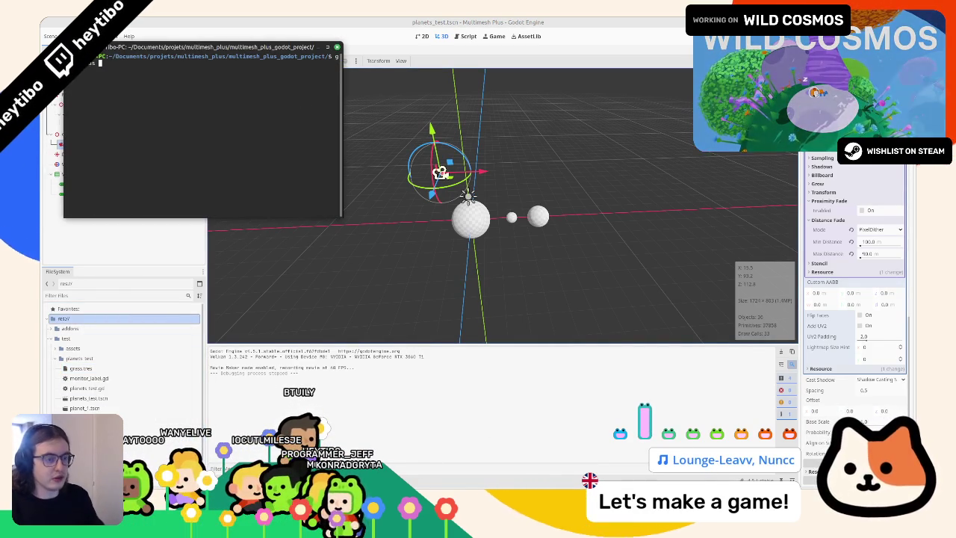
key(Return)
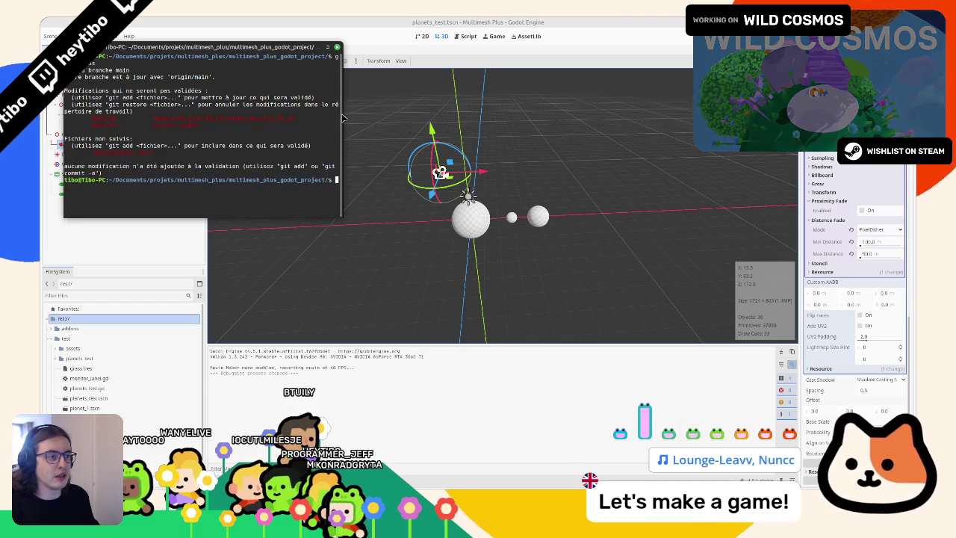
drag(340, 113, 707, 119)
text(git diff project.godot)
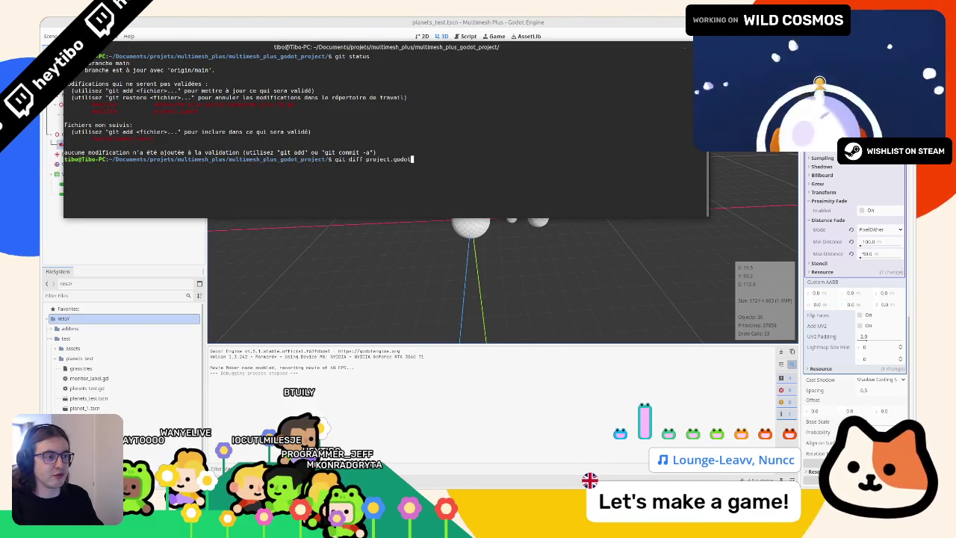
key(Return)
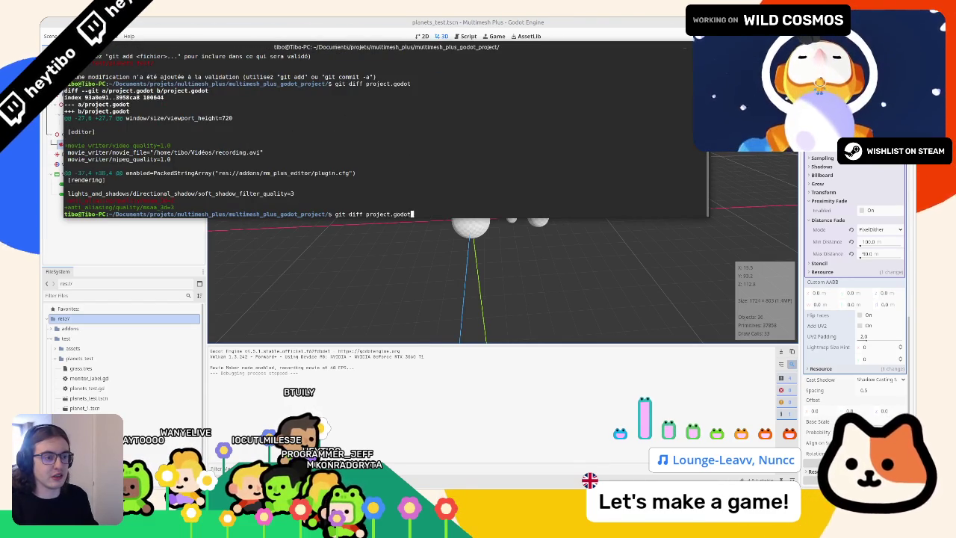
key(Return)
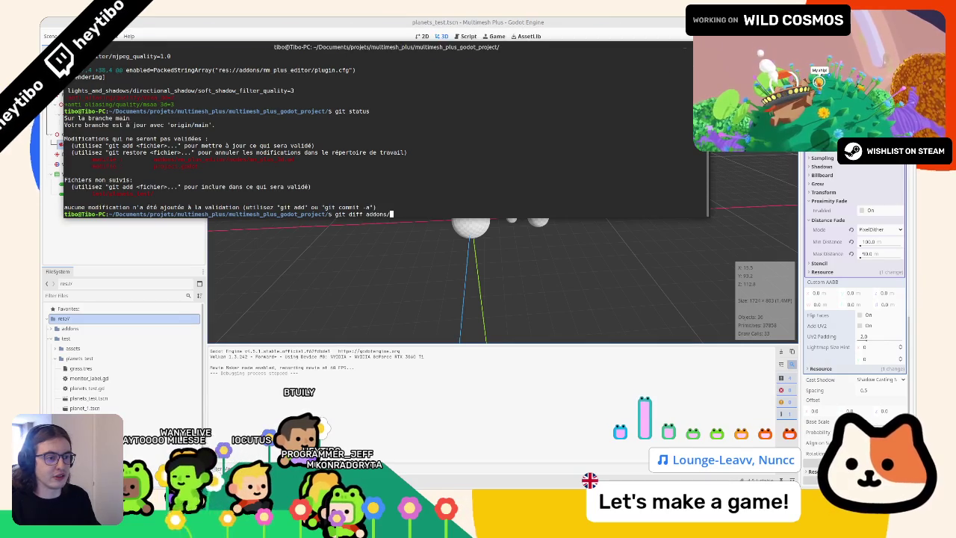
text(mm_plus_editor/)
key(Return)
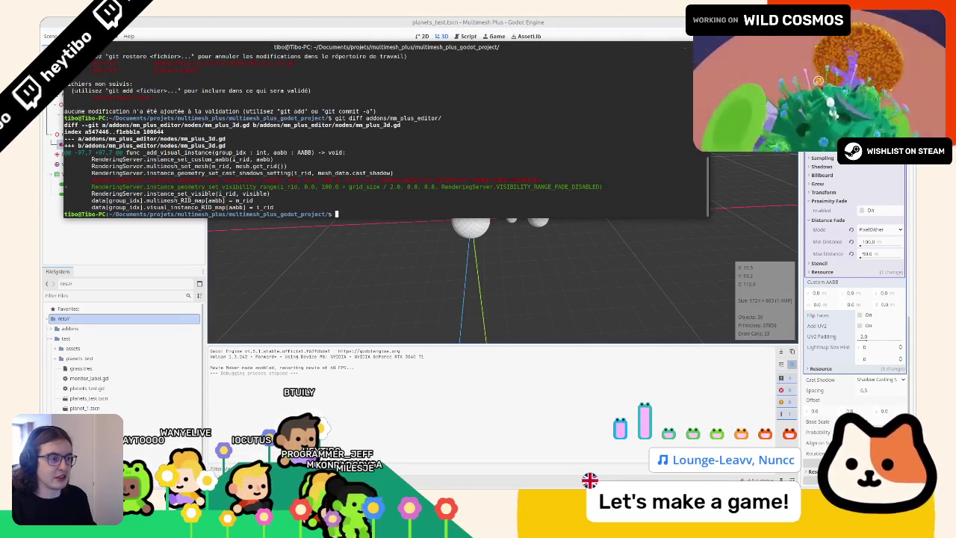
Step: Stage all changes and commit them as "add: distance fade test", then close the terminal
text(git status)
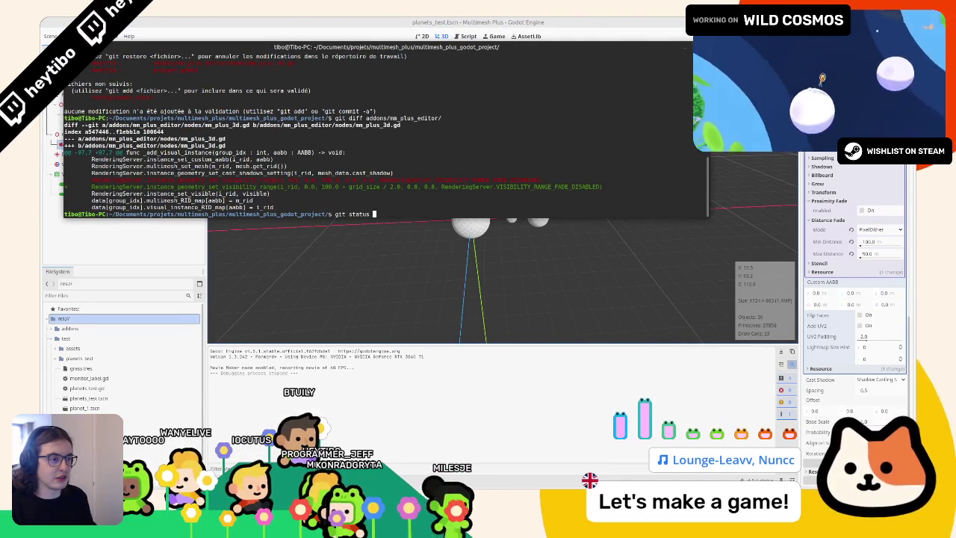
key(Return)
text(git )
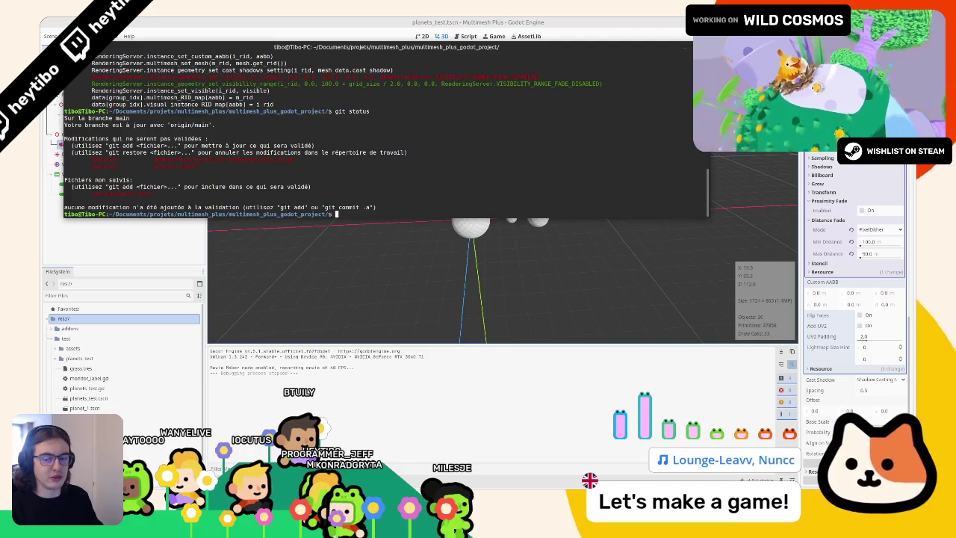
text(add .)
key(Return)
text(git com)
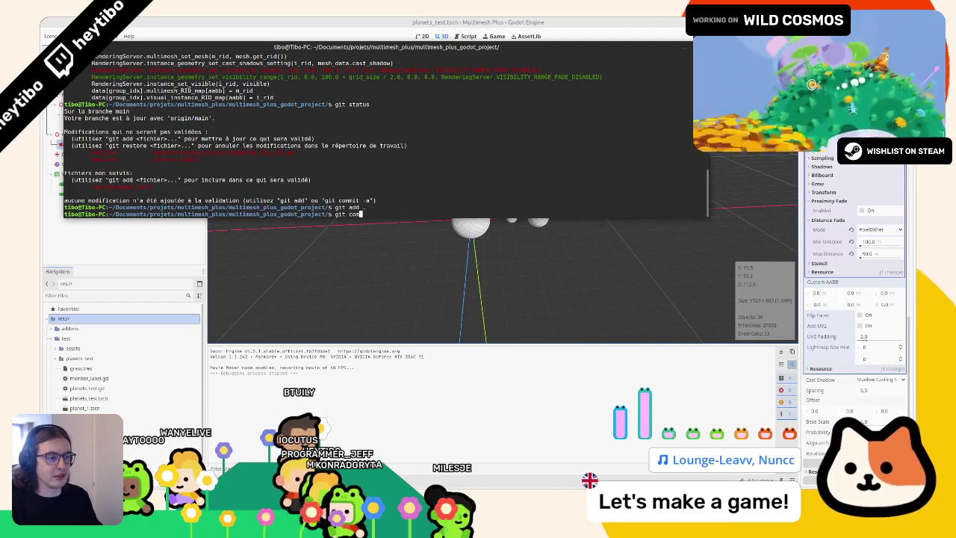
text(mit -)
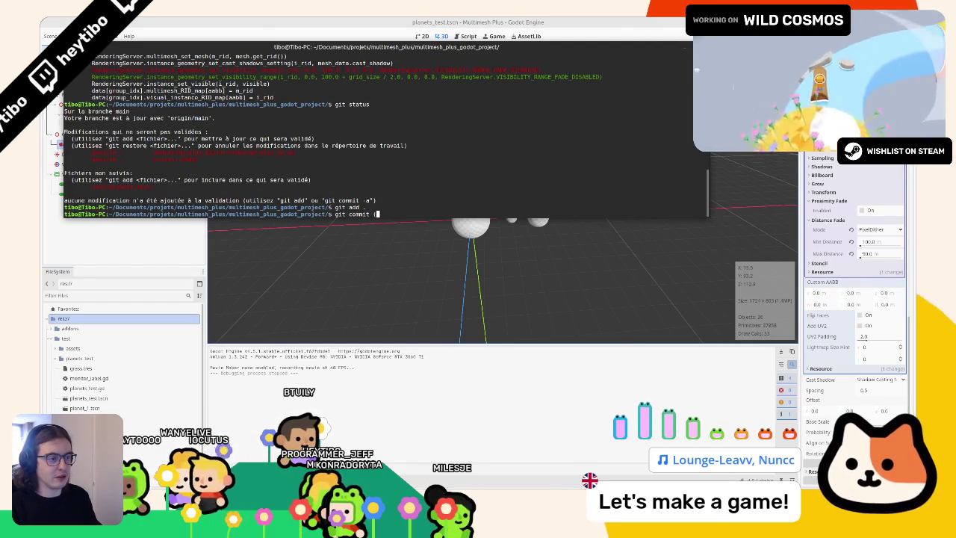
text(m "ad)
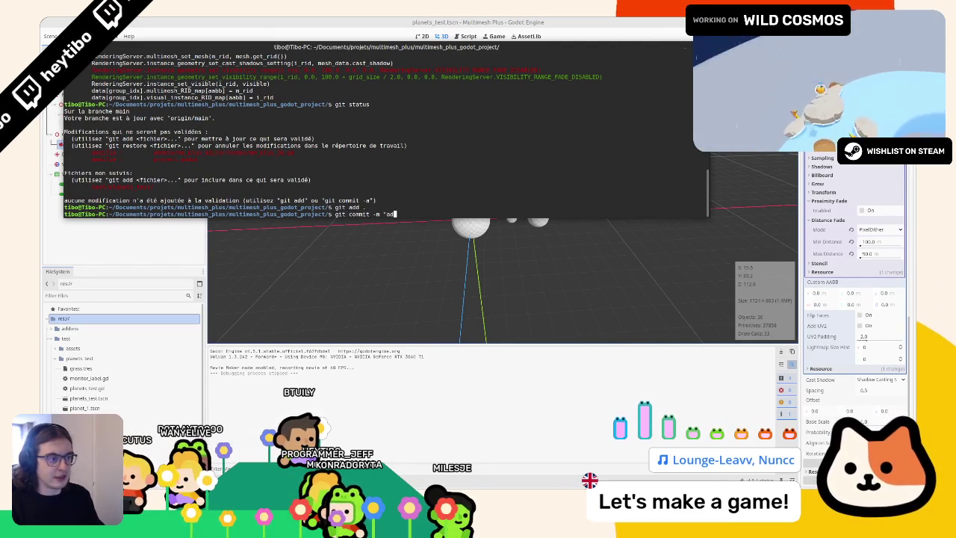
text(d: distance f)
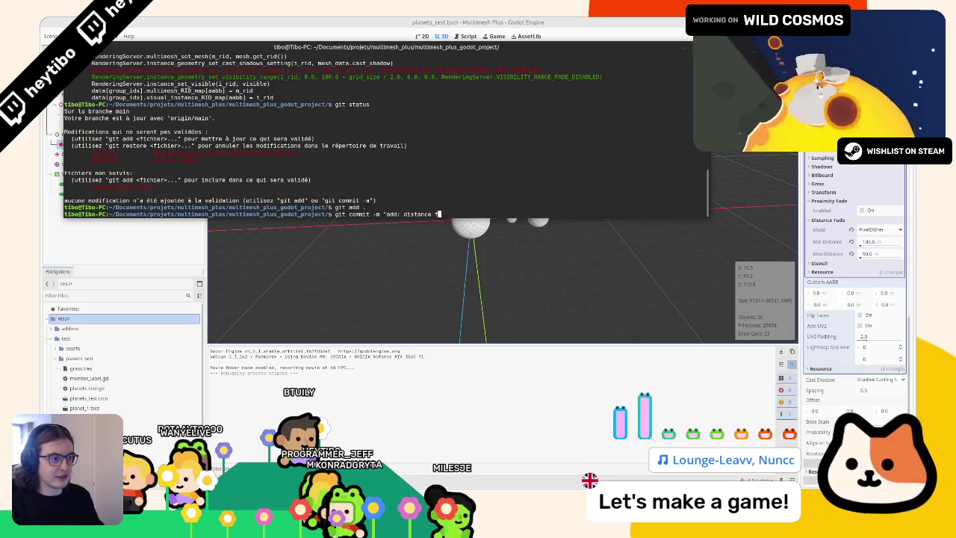
text(ade test")
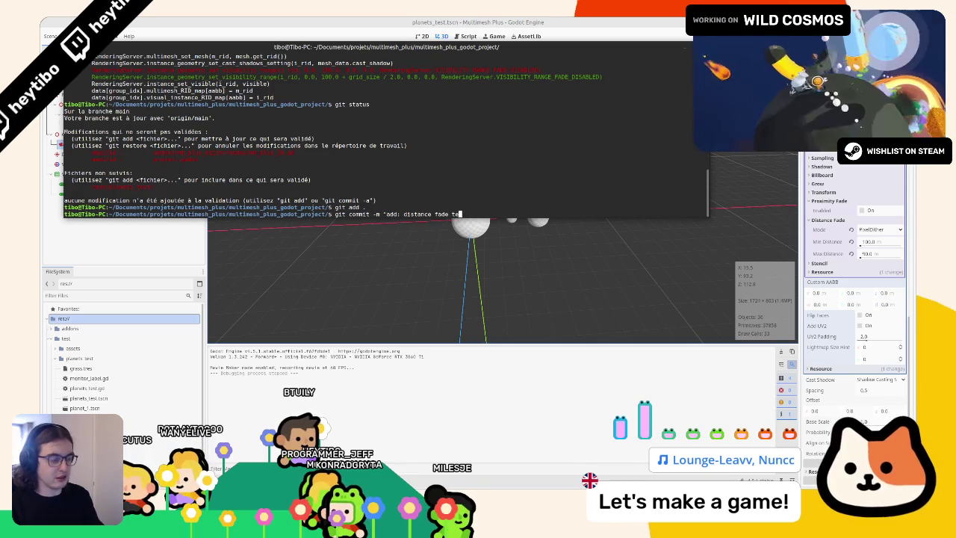
key(Return)
text(git status)
key(Return)
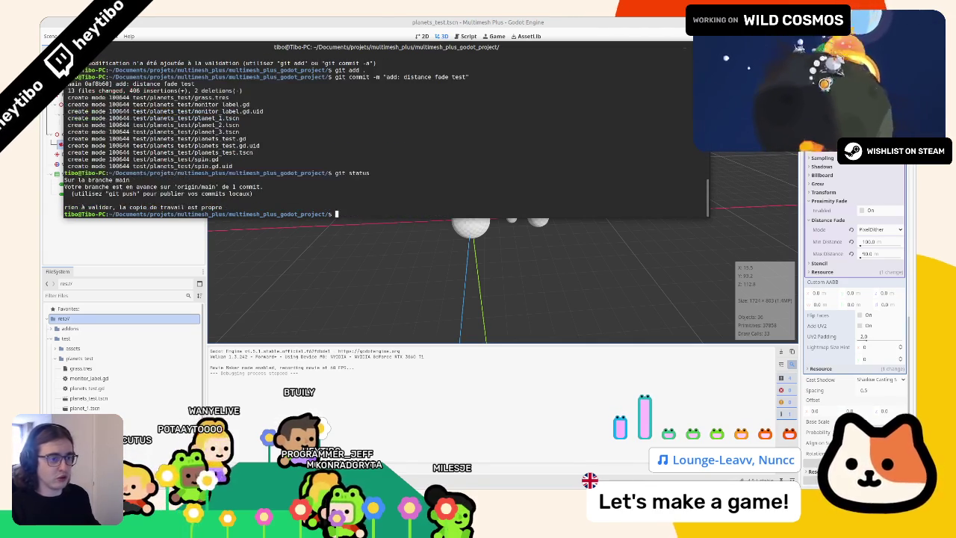
key(F12)
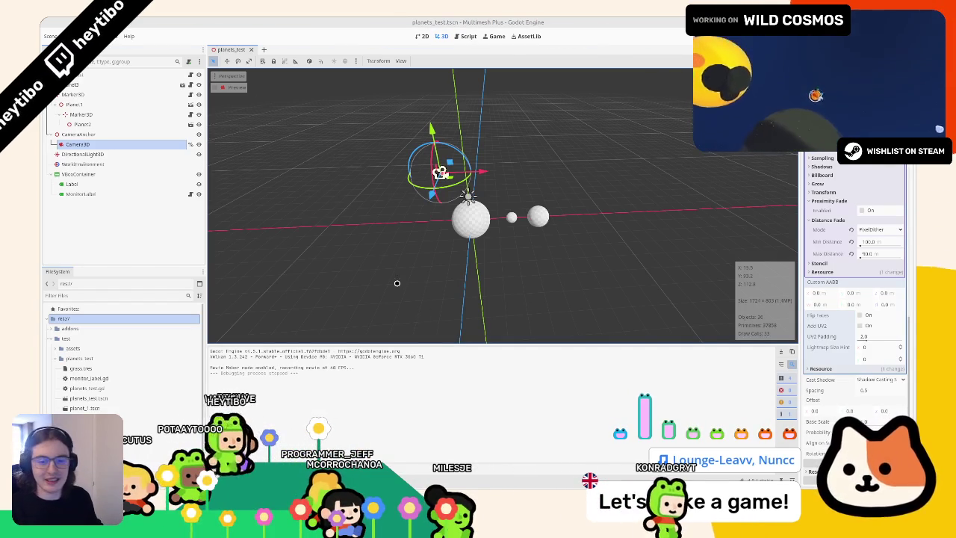
key(alt+Tab)
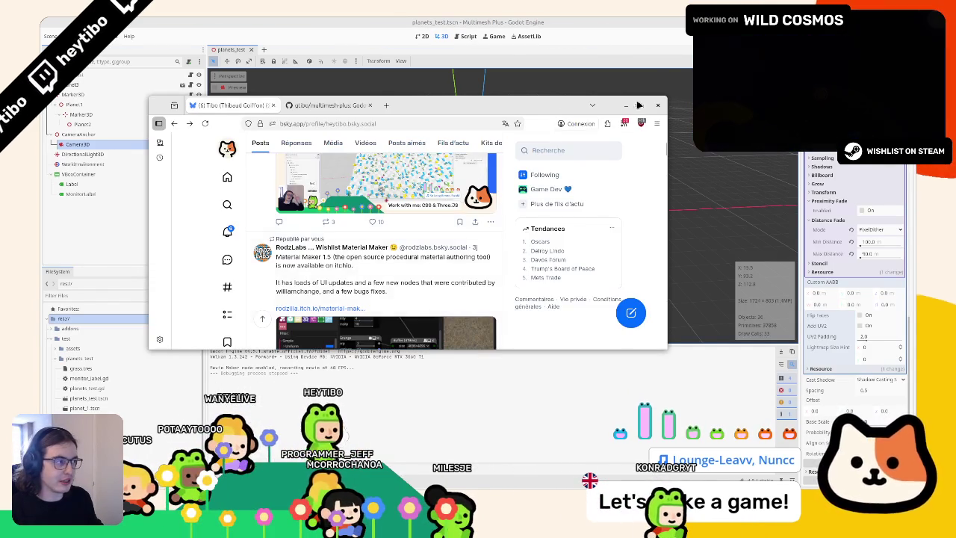
Step: Maximize the browser and reload the multimesh-plus GitHub tab, now showing 42 commits
click(642, 105)
scroll(501, 276, up, 5)
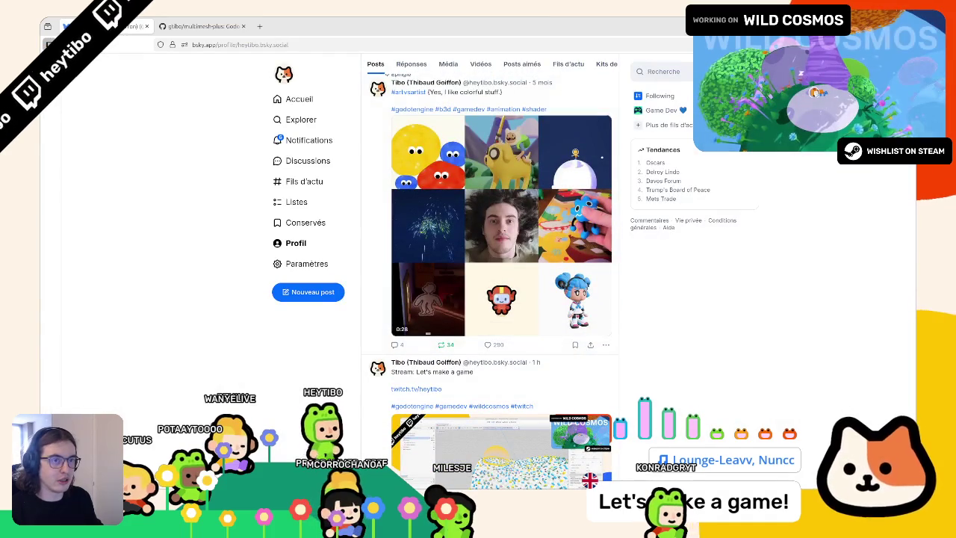
key(ctrl+Tab)
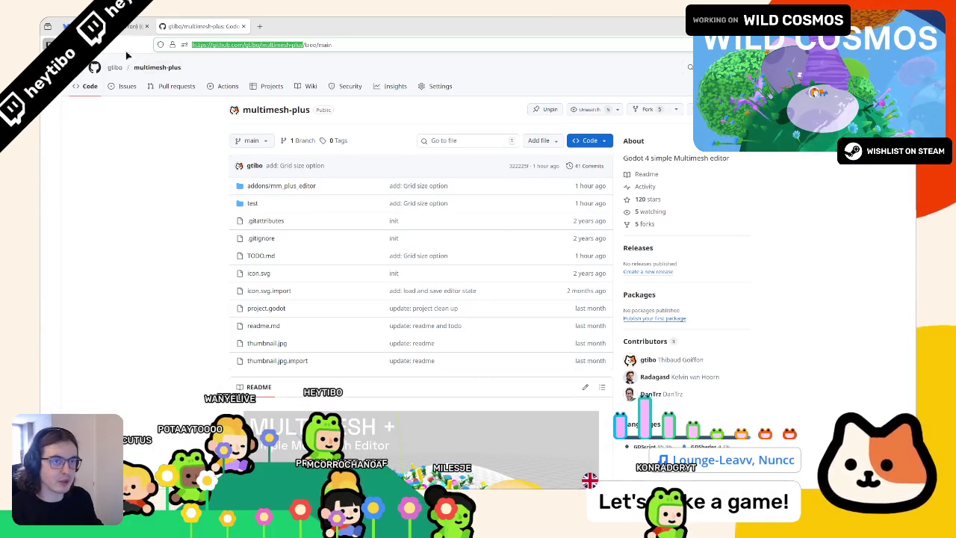
key(F5)
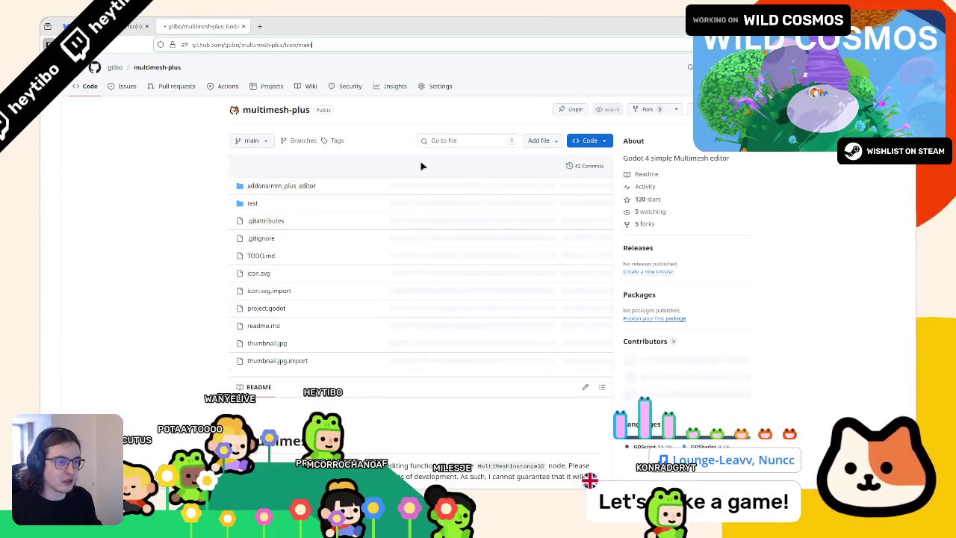